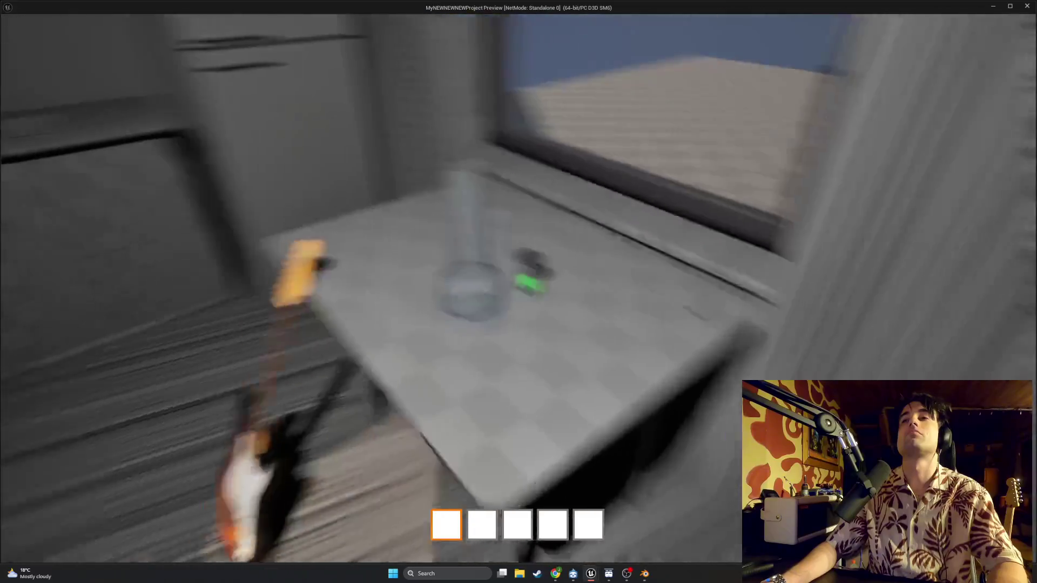
# Step: Pick up the guitar, open its song-select menu, then end the game preview
pyautogui.press('e')
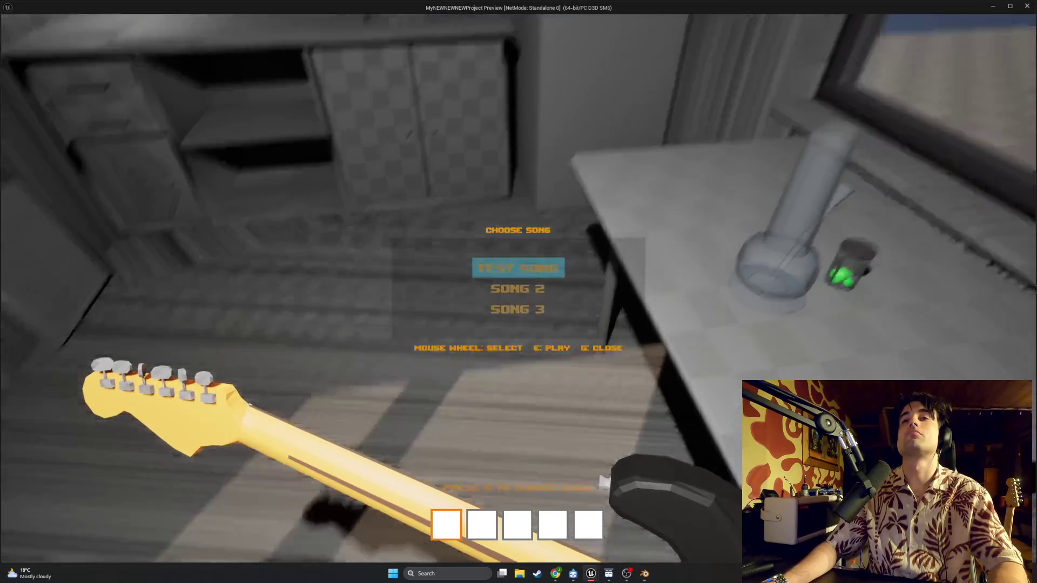
pyautogui.press('g')
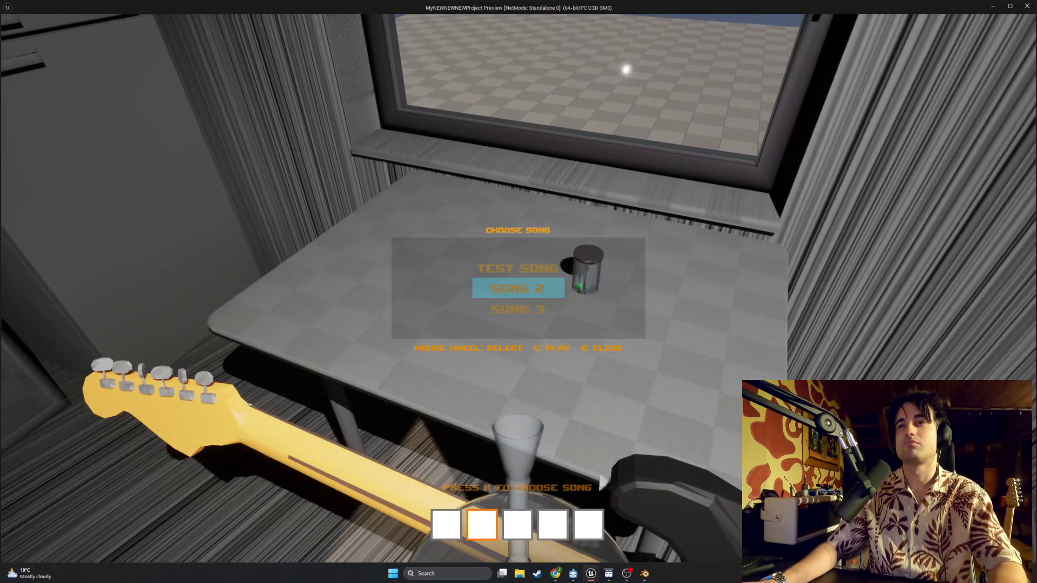
pyautogui.press('Escape')
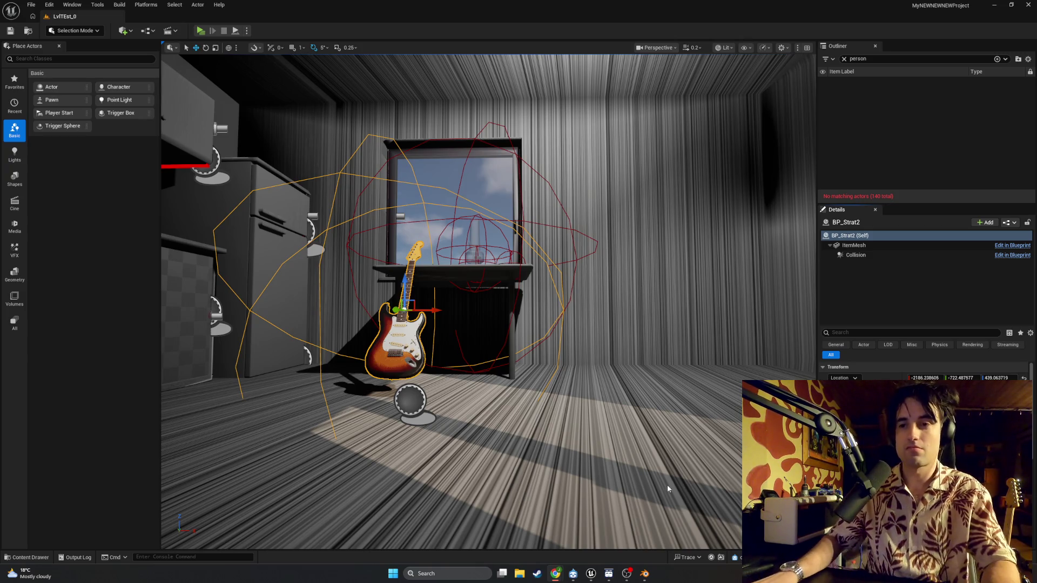
# Step: Switch to the BP_FirstPersonCharacter EventGraph showing the IA_Interact logic
pyautogui.moveTo(609, 572)
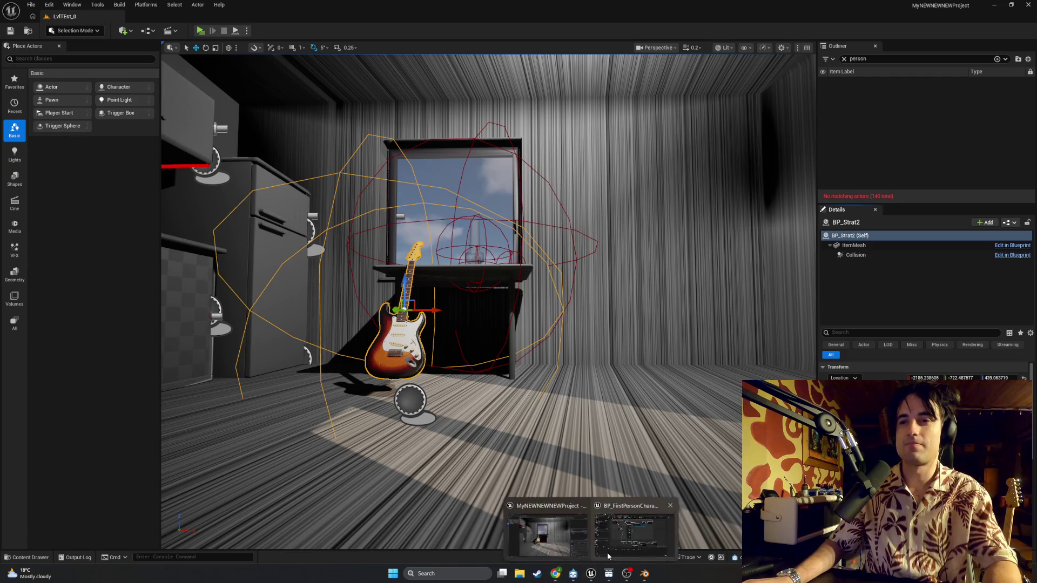
pyautogui.click(607, 552)
pyautogui.moveTo(497, 307); pyautogui.dragTo(507, 298)
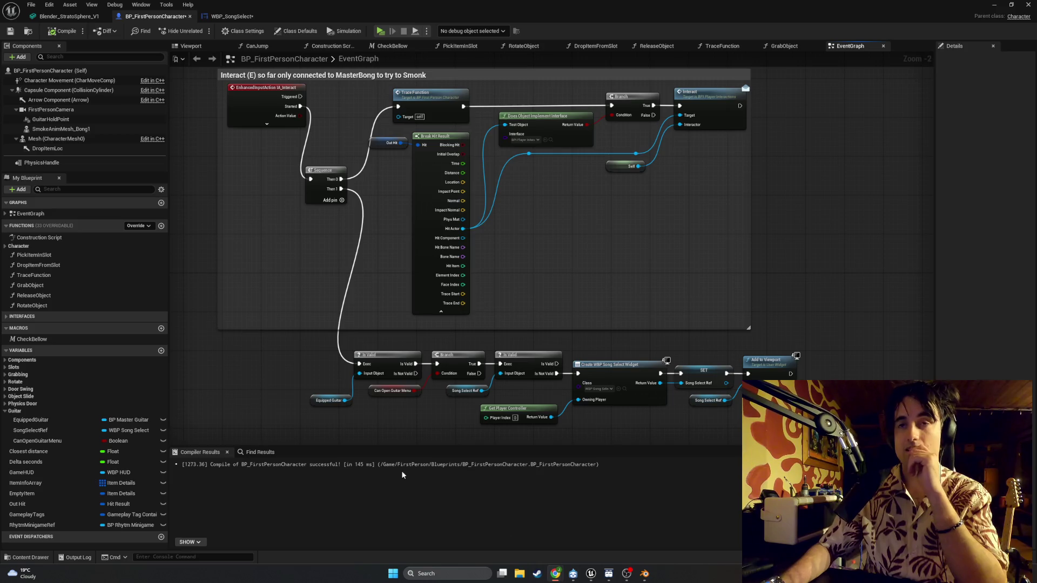
pyautogui.moveTo(263, 224); pyautogui.dragTo(309, 262)
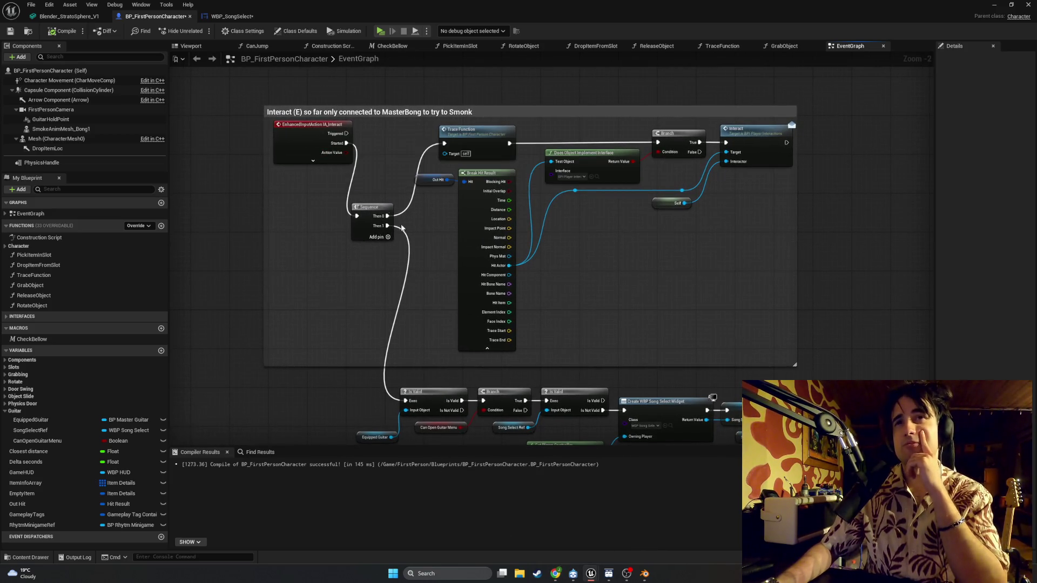
pyautogui.moveTo(402, 228); pyautogui.dragTo(391, 190)
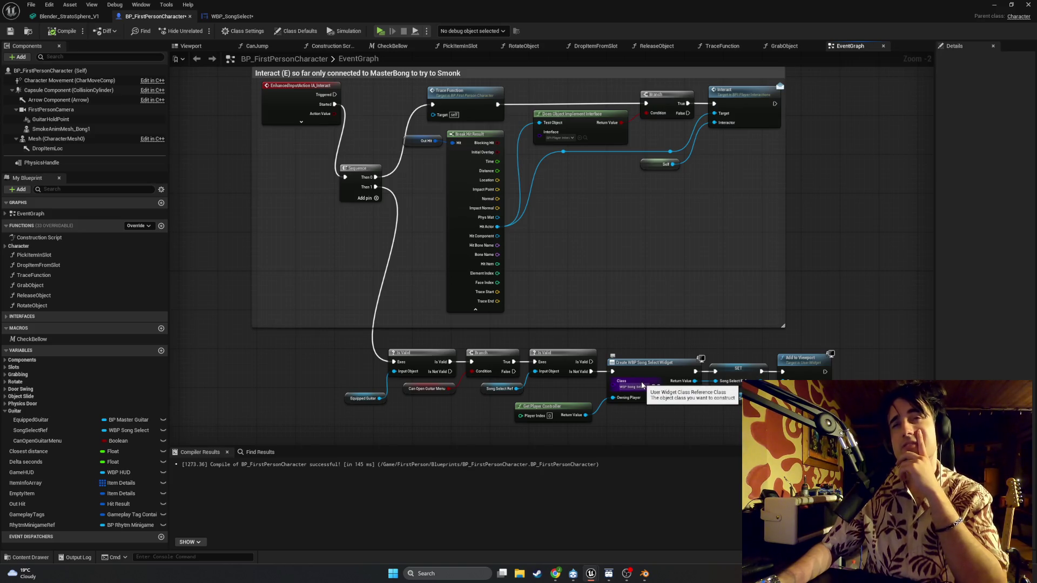
pyautogui.moveTo(381, 256)
pyautogui.mouseDown()
pyautogui.moveTo(409, 121)
pyautogui.moveTo(366, 50)
pyautogui.mouseUp()
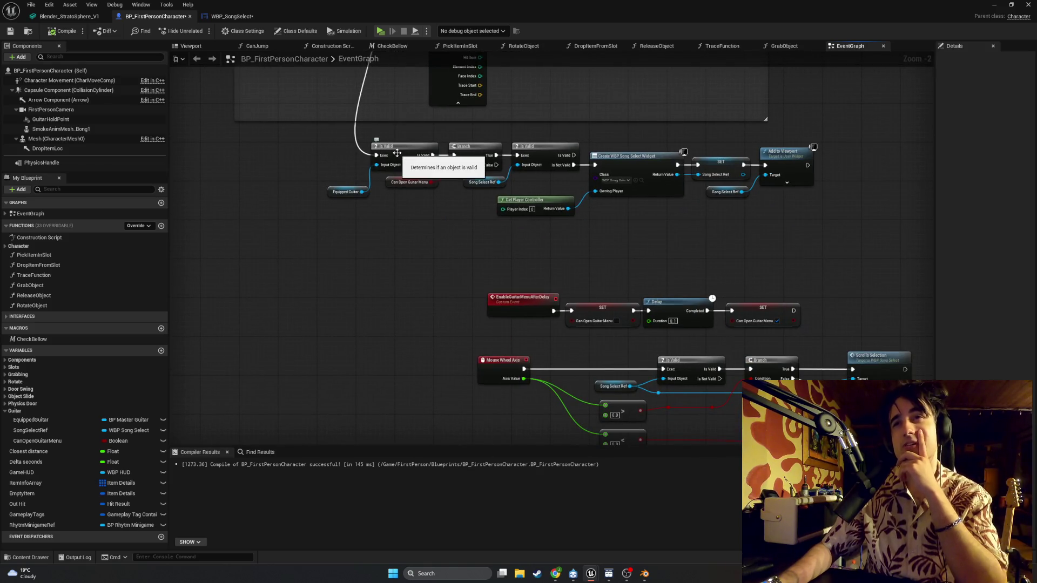
pyautogui.moveTo(384, 164)
pyautogui.mouseDown()
pyautogui.moveTo(359, 234)
pyautogui.moveTo(571, 216)
pyautogui.mouseUp()
pyautogui.moveTo(461, 86); pyautogui.dragTo(520, 261)
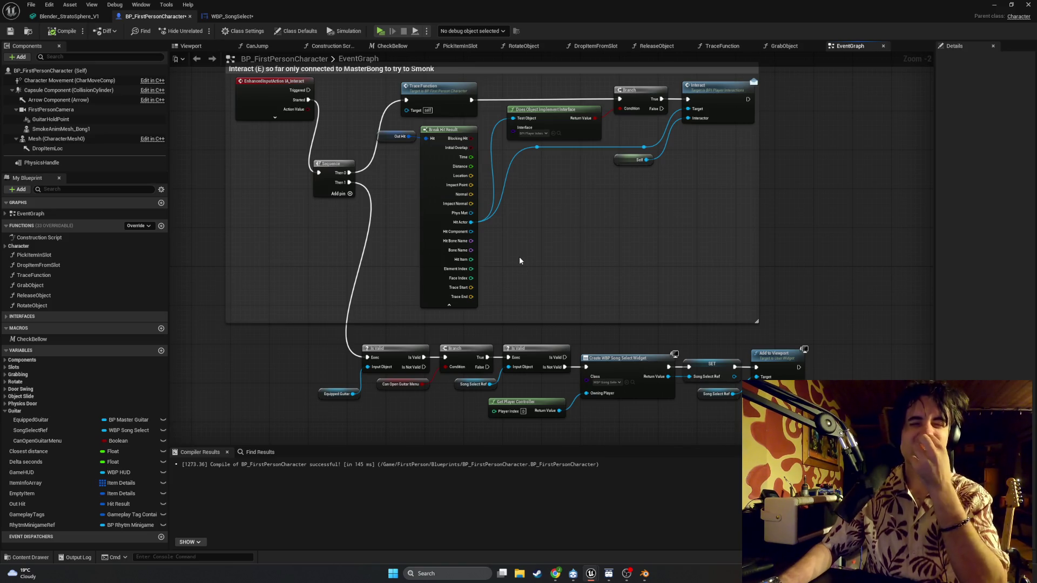
# Step: Delete the Sequence node, then undo back to the original wiring and comment box
pyautogui.click(339, 164)
pyautogui.press('Delete')
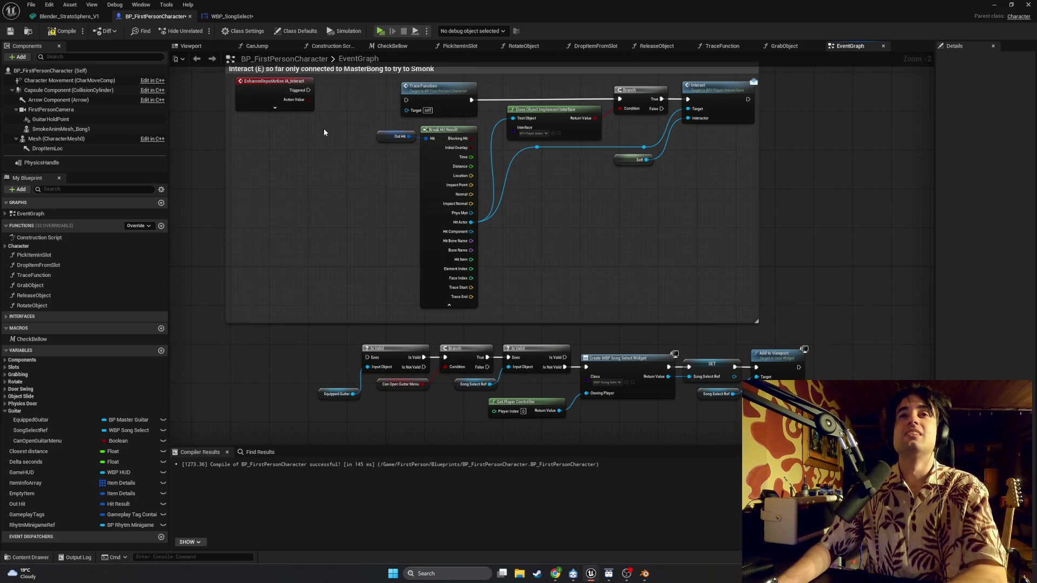
pyautogui.hotkey('ctrl', 'z')
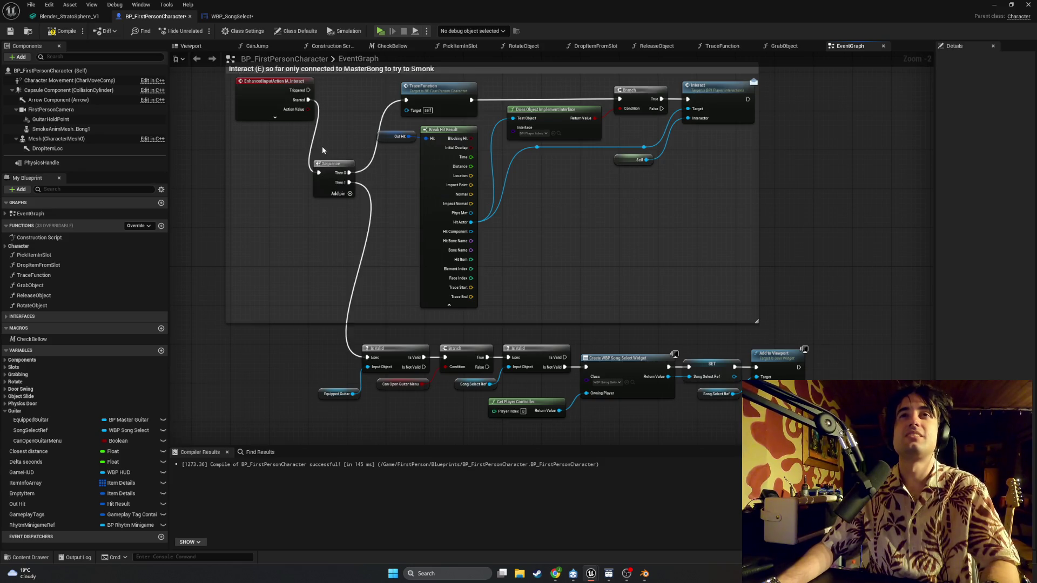
pyautogui.hotkey('ctrl', 'z')
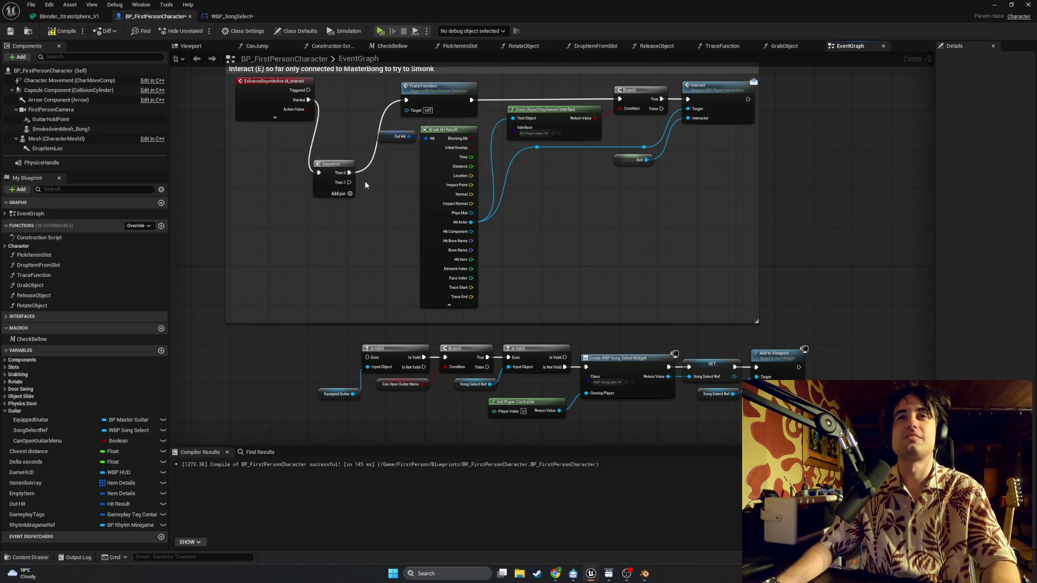
pyautogui.hotkey('ctrl', 'z')
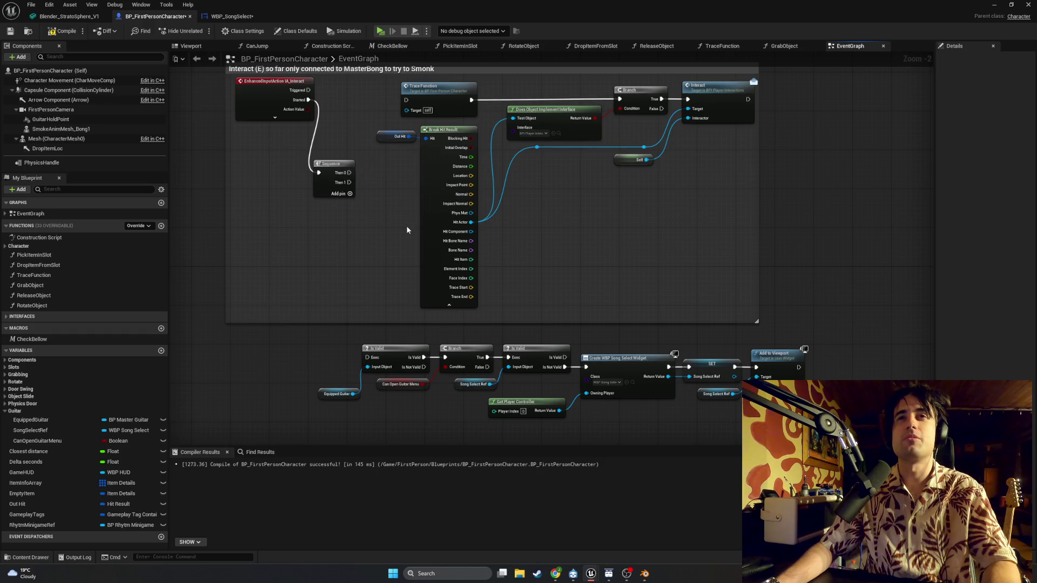
pyautogui.hotkey('ctrl', 'z')
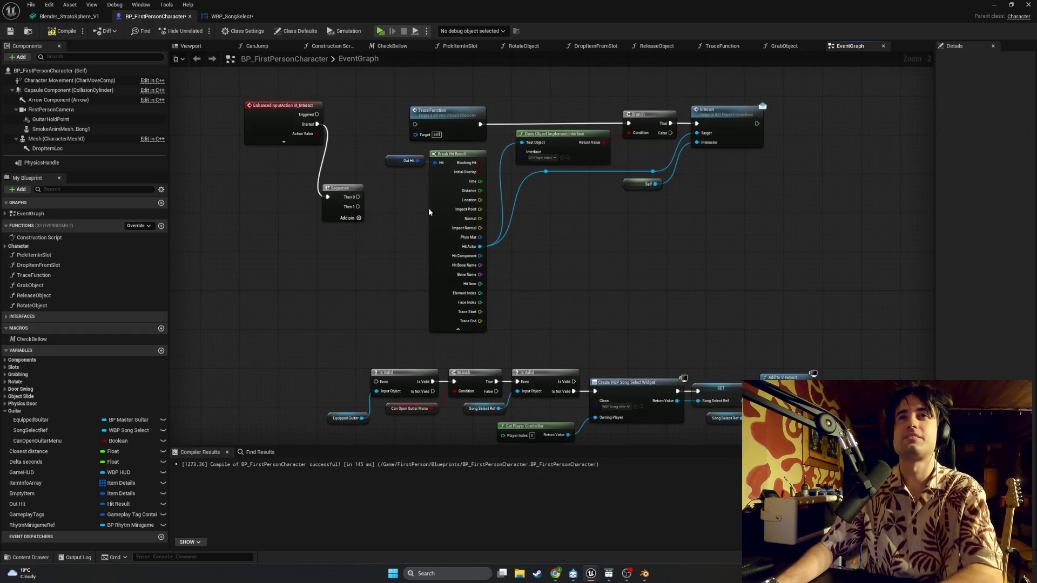
# Step: Move the lower row of interact nodes left and up
pyautogui.scroll(-1, 749, 289)
pyautogui.moveTo(858, 380); pyautogui.dragTo(445, 299)
pyautogui.moveTo(522, 313)
pyautogui.mouseDown()
pyautogui.moveTo(259, 242)
pyautogui.moveTo(364, 300)
pyautogui.mouseUp()
pyautogui.click(402, 249)
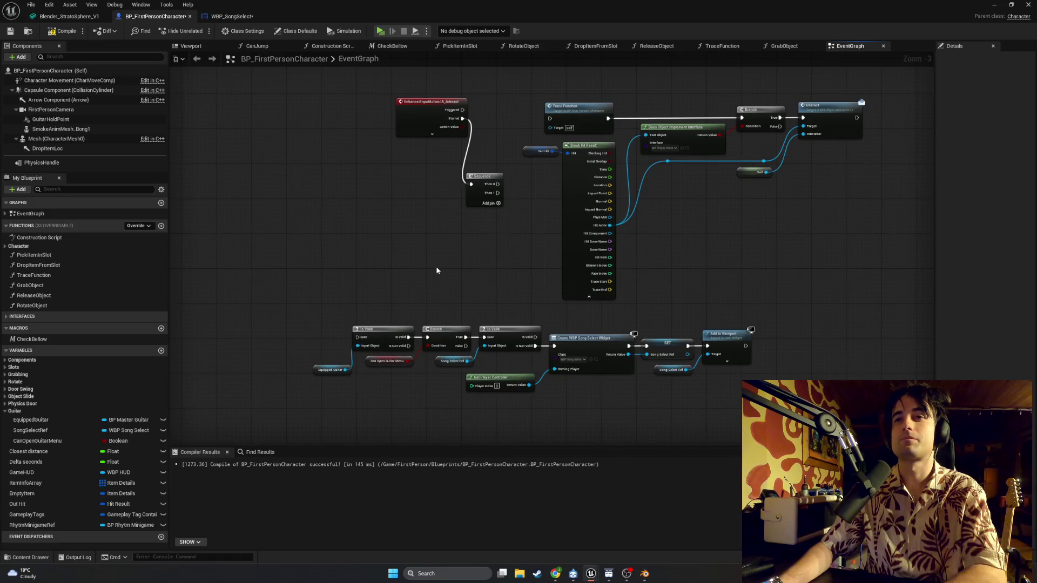
pyautogui.scroll(1, 522, 294)
pyautogui.moveTo(488, 295); pyautogui.dragTo(509, 286)
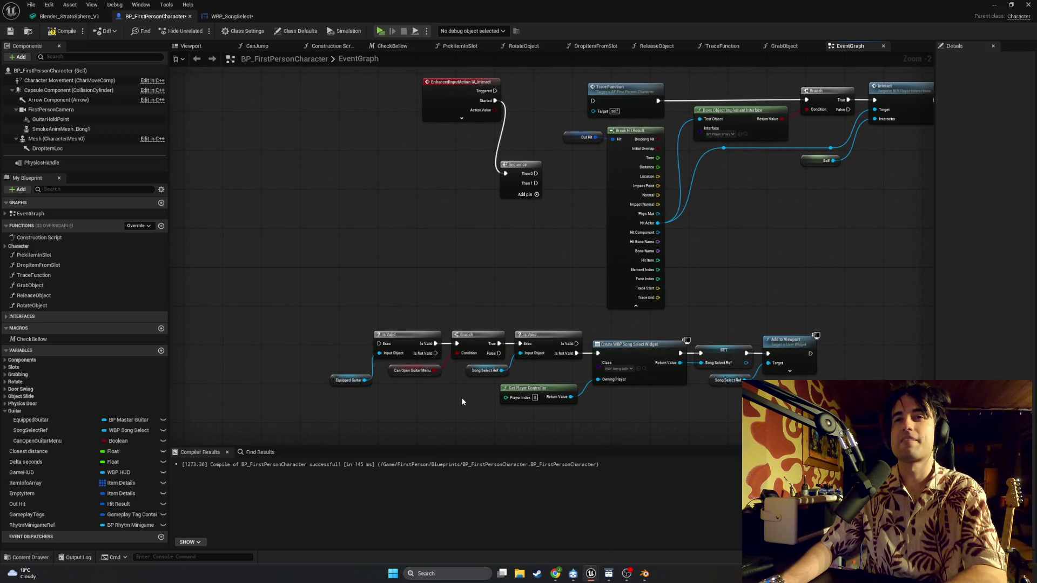
# Step: Wire IA_Interact Started to Is Valid and Branch False to Trace Function, deleting the Sequence
pyautogui.moveTo(461, 397)
pyautogui.mouseDown()
pyautogui.moveTo(446, 354)
pyautogui.moveTo(335, 314)
pyautogui.mouseUp()
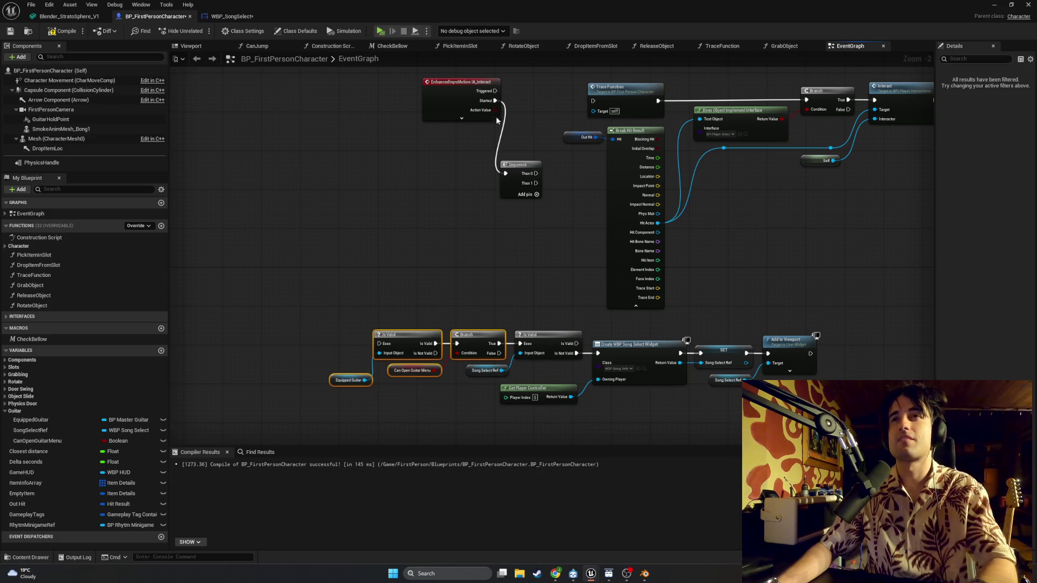
pyautogui.moveTo(495, 101)
pyautogui.mouseDown()
pyautogui.moveTo(467, 185)
pyautogui.moveTo(384, 345)
pyautogui.mouseUp()
pyautogui.moveTo(499, 353); pyautogui.dragTo(593, 101)
pyautogui.click(520, 179)
pyautogui.press('Delete')
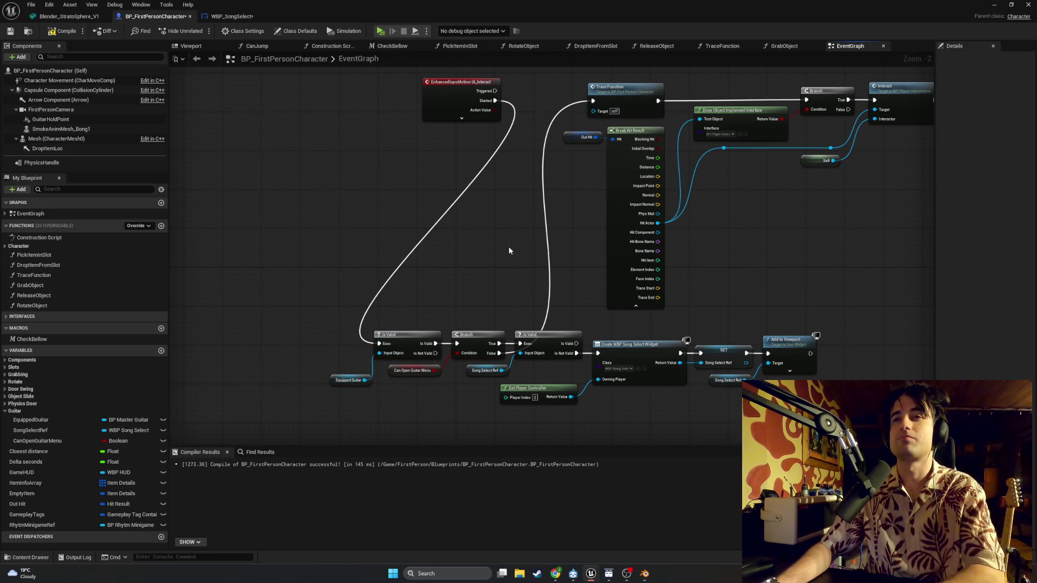
# Step: Place IA_Interact left of Is Valid and move the song-menu nodes above Trace Function
pyautogui.scroll(-1, 504, 215)
pyautogui.moveTo(452, 113)
pyautogui.mouseDown()
pyautogui.moveTo(379, 172)
pyautogui.moveTo(288, 310)
pyautogui.moveTo(329, 317)
pyautogui.mouseUp()
pyautogui.moveTo(789, 394)
pyautogui.mouseDown()
pyautogui.moveTo(381, 317)
pyautogui.moveTo(291, 313)
pyautogui.mouseUp()
pyautogui.moveTo(379, 323)
pyautogui.mouseDown()
pyautogui.moveTo(385, 75)
pyautogui.moveTo(369, 62)
pyautogui.moveTo(360, 141)
pyautogui.moveTo(330, 121)
pyautogui.moveTo(355, 115)
pyautogui.moveTo(324, 120)
pyautogui.mouseUp()
pyautogui.moveTo(725, 185)
pyautogui.mouseDown()
pyautogui.moveTo(625, 127)
pyautogui.moveTo(462, 115)
pyautogui.moveTo(593, 130)
pyautogui.mouseUp()
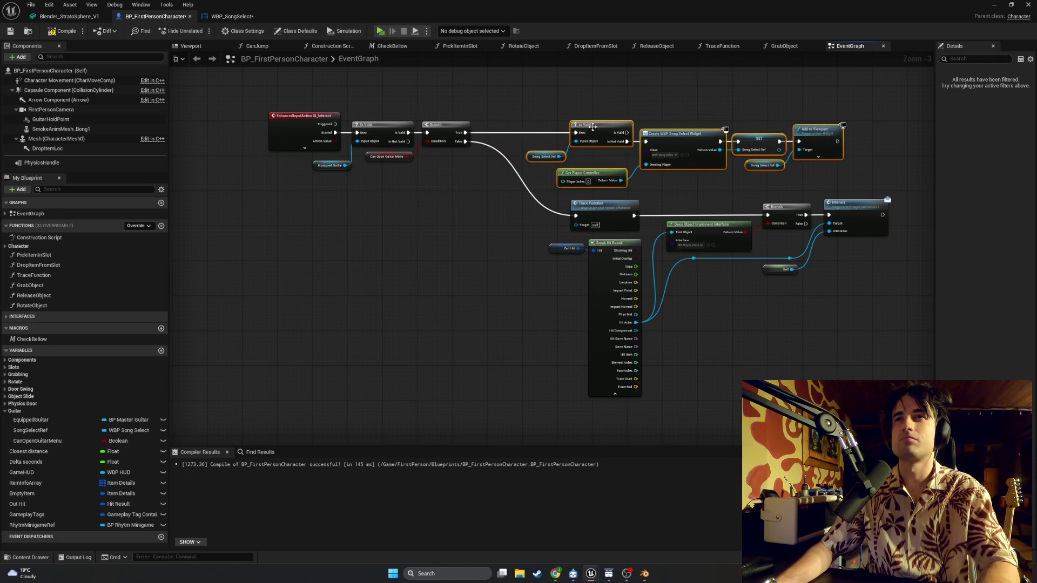
# Step: Add a reroute on the False wire beside Trace Function and shift the widget nodes left
pyautogui.doubleClick(497, 150)
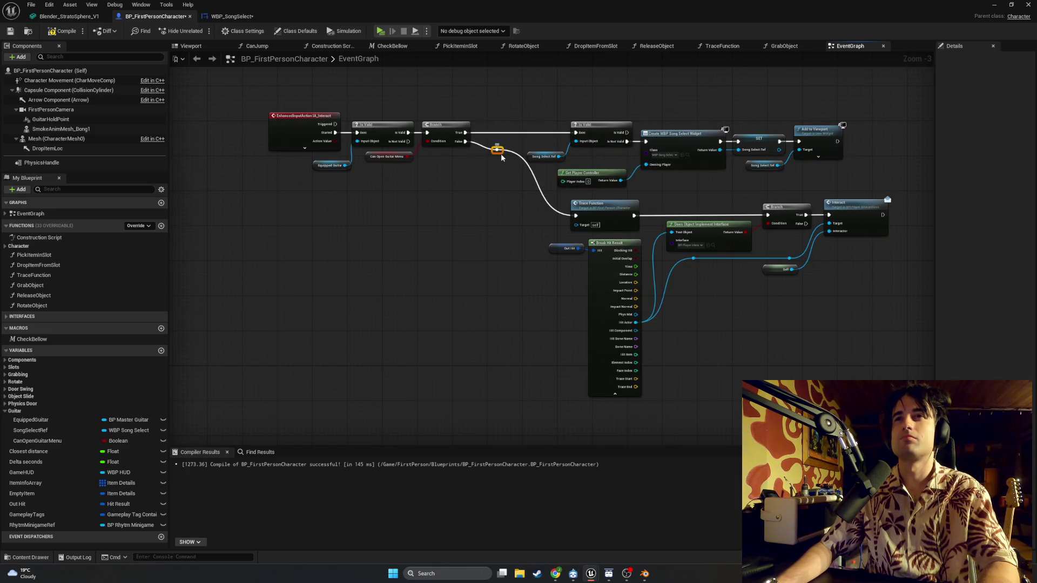
pyautogui.moveTo(498, 152)
pyautogui.mouseDown()
pyautogui.moveTo(503, 204)
pyautogui.moveTo(519, 216)
pyautogui.mouseUp()
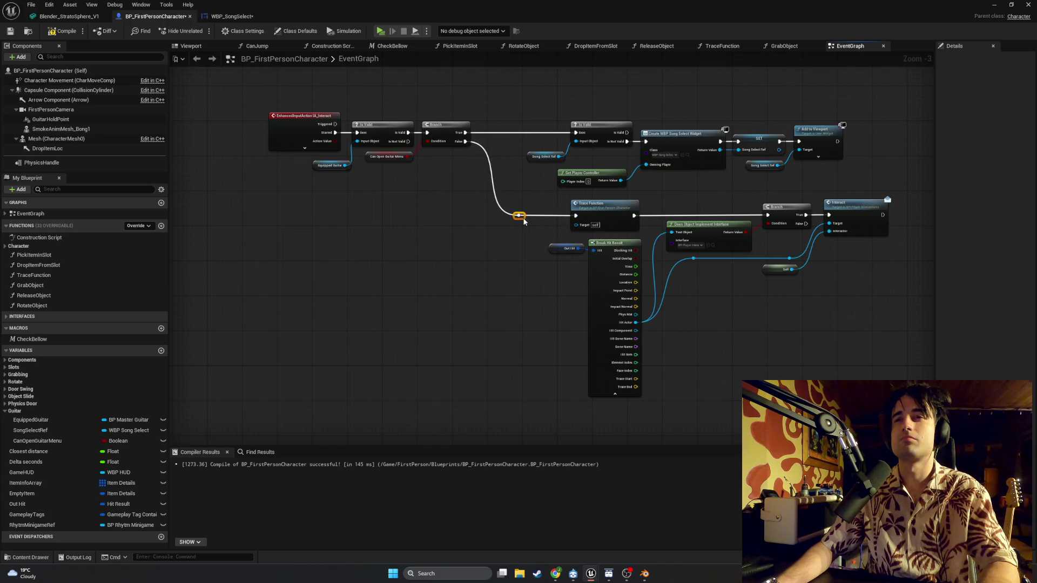
pyautogui.click(481, 232)
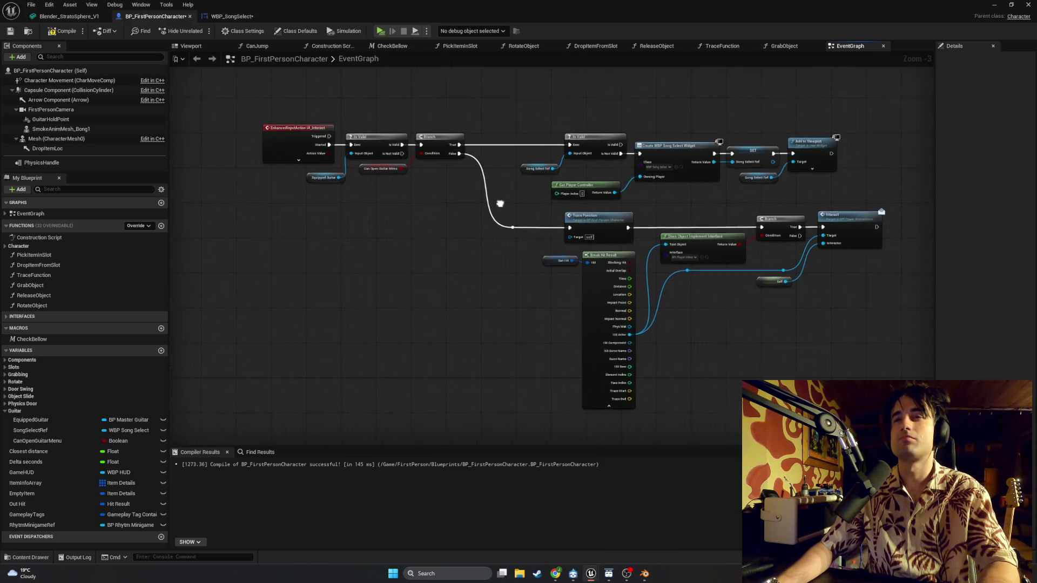
pyautogui.moveTo(795, 221)
pyautogui.mouseDown()
pyautogui.moveTo(543, 147)
pyautogui.moveTo(539, 164)
pyautogui.mouseUp()
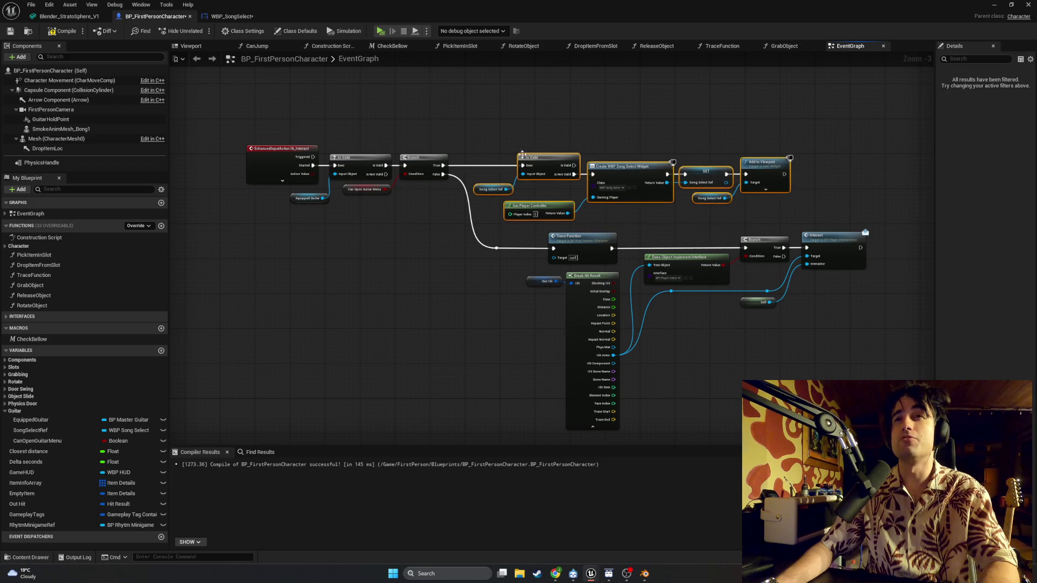
pyautogui.click(471, 155)
# Step: Recompile BP_FirstPersonCharacter with the IA_Interact chain in view
pyautogui.scroll(3, 471, 155)
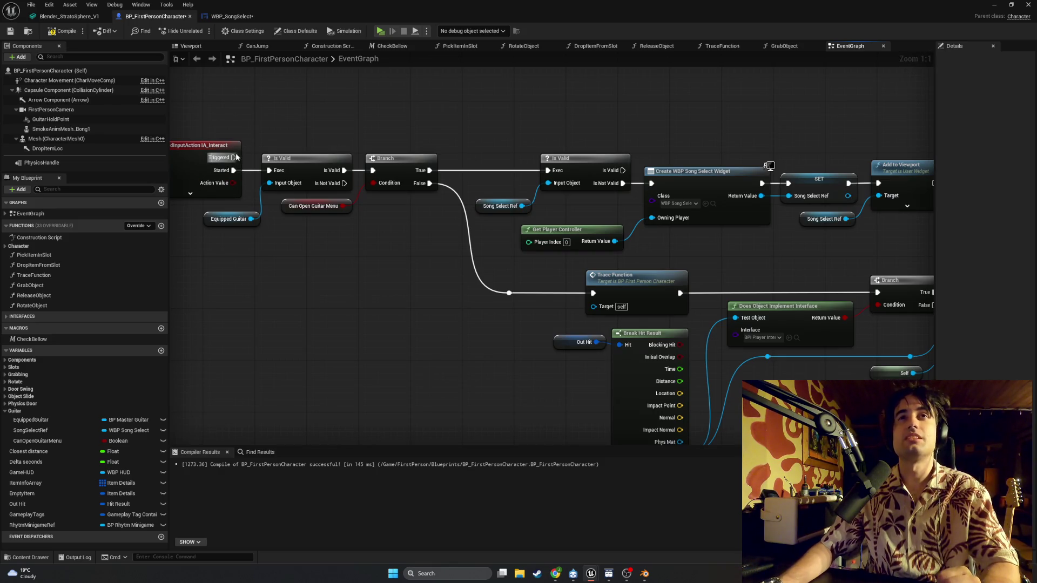
pyautogui.scroll(-7, 388, 221)
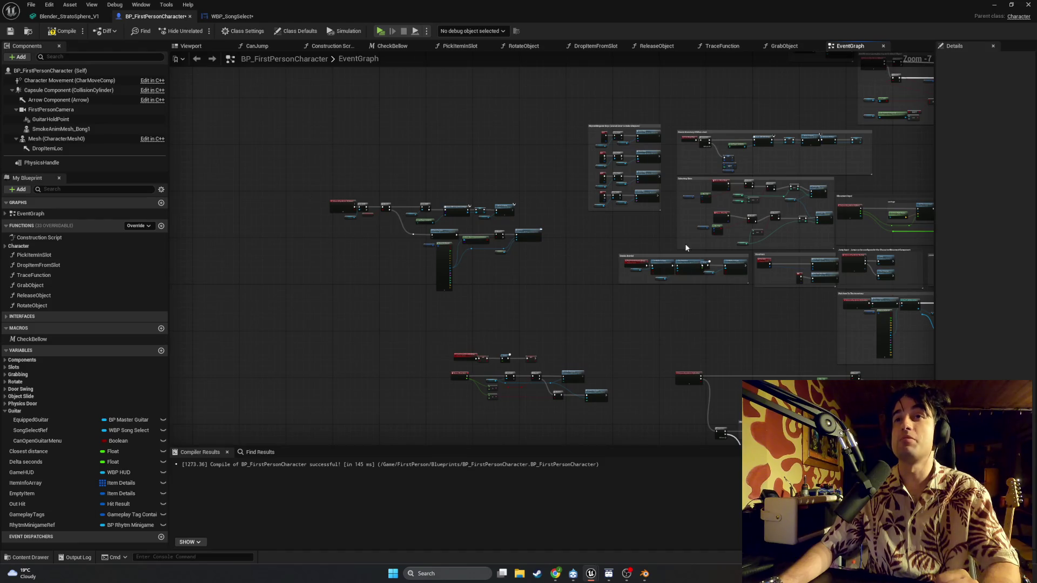
pyautogui.scroll(4, 509, 307)
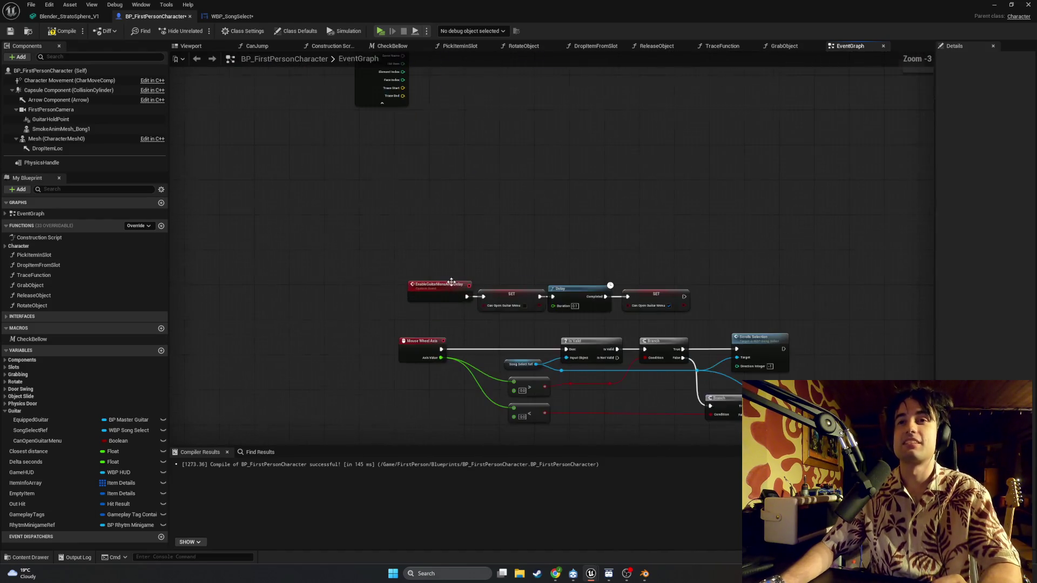
pyautogui.moveTo(477, 315)
pyautogui.mouseDown()
pyautogui.moveTo(519, 327)
pyautogui.moveTo(475, 291)
pyautogui.moveTo(496, 242)
pyautogui.mouseUp()
pyautogui.click(64, 31)
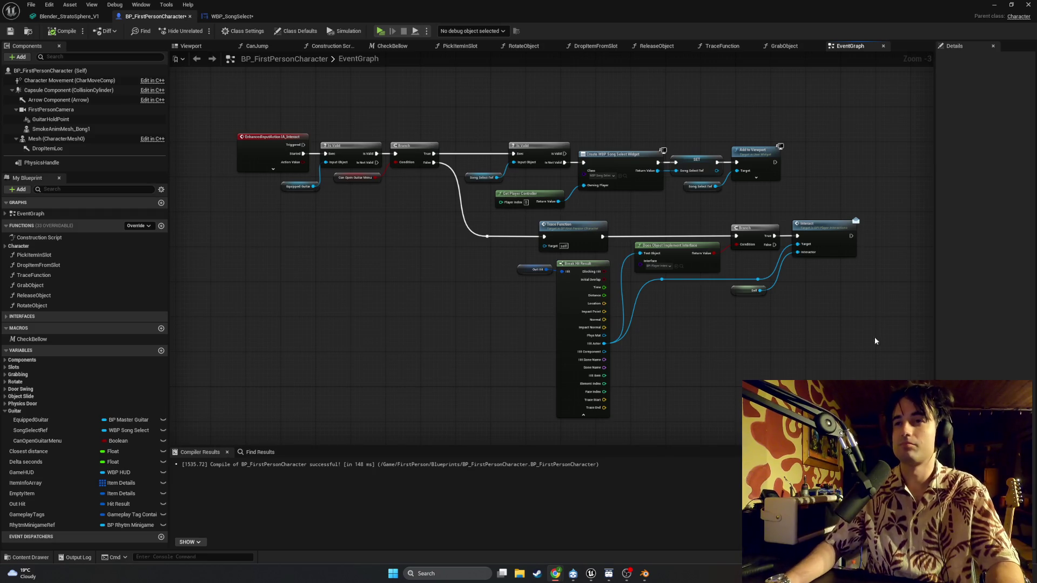
# Step: Snip the rewired interact graph twice, then minimize the Blueprint editor
pyautogui.press('super+shift+s')
pyautogui.moveTo(872, 453)
pyautogui.mouseDown()
pyautogui.moveTo(399, 143)
pyautogui.moveTo(221, 96)
pyautogui.mouseUp()
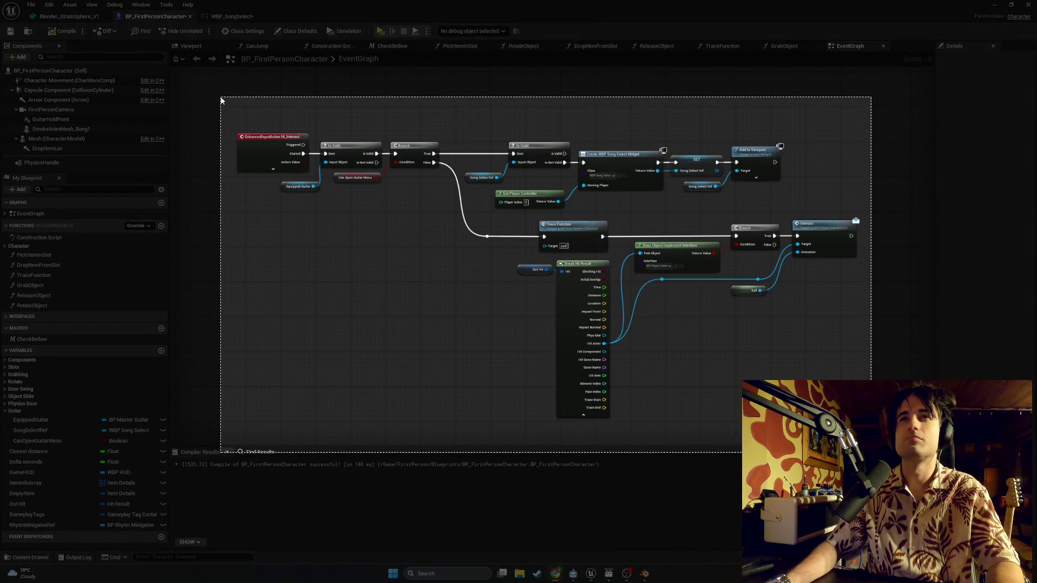
pyautogui.scroll(1, 424, 216)
pyautogui.moveTo(424, 221)
pyautogui.mouseDown()
pyautogui.moveTo(366, 167)
pyautogui.moveTo(389, 190)
pyautogui.moveTo(405, 190)
pyautogui.mouseUp()
pyautogui.press('super+shift+s')
pyautogui.moveTo(890, 433)
pyautogui.mouseDown()
pyautogui.moveTo(175, 86)
pyautogui.moveTo(174, 70)
pyautogui.mouseUp()
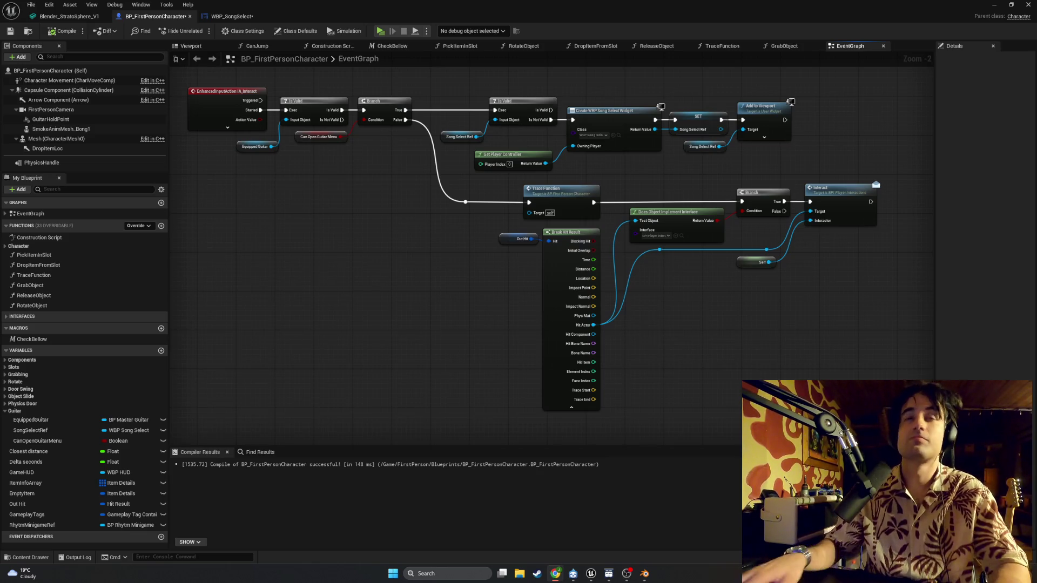
pyautogui.click(993, 5)
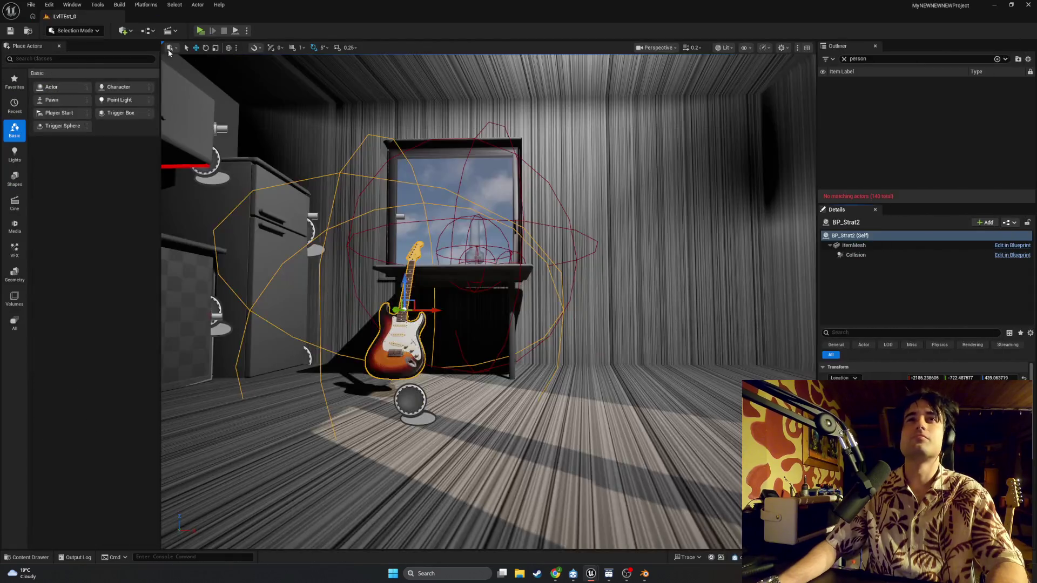
# Step: Run a quick play test, then move the lighter next to the jar on the windowsill
pyautogui.click(200, 30)
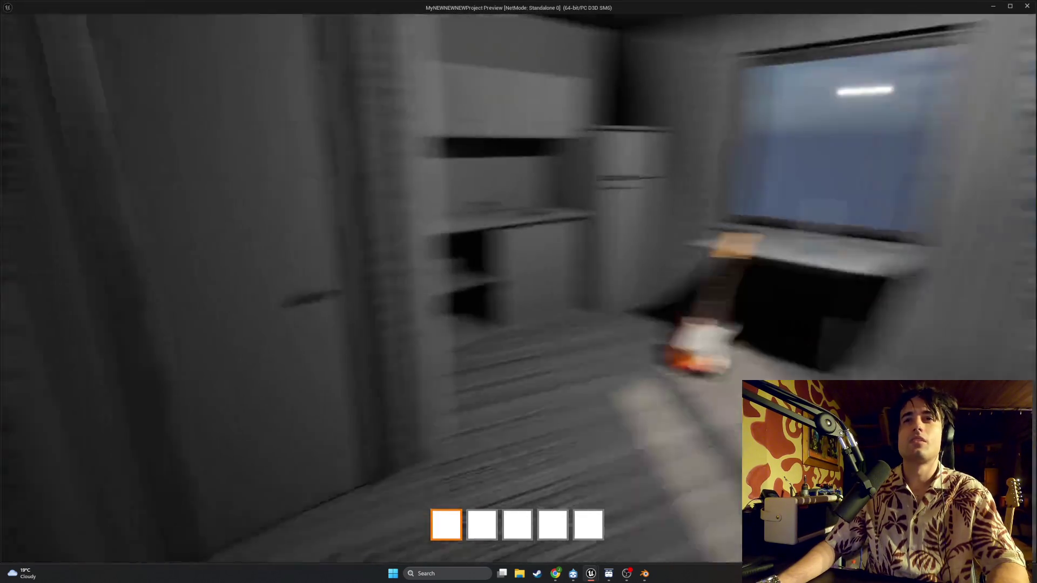
pyautogui.press('Escape')
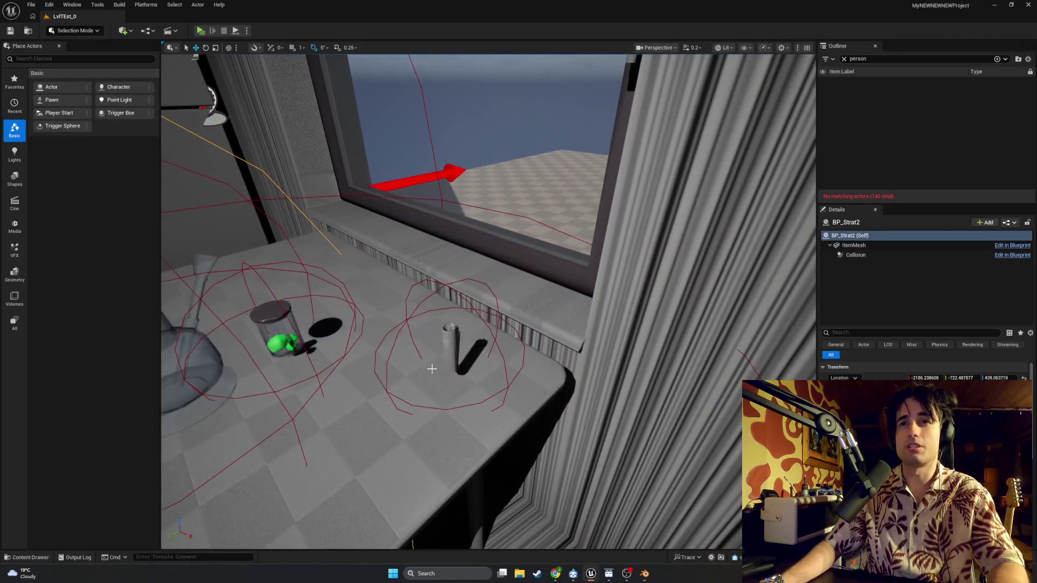
pyautogui.click(442, 351)
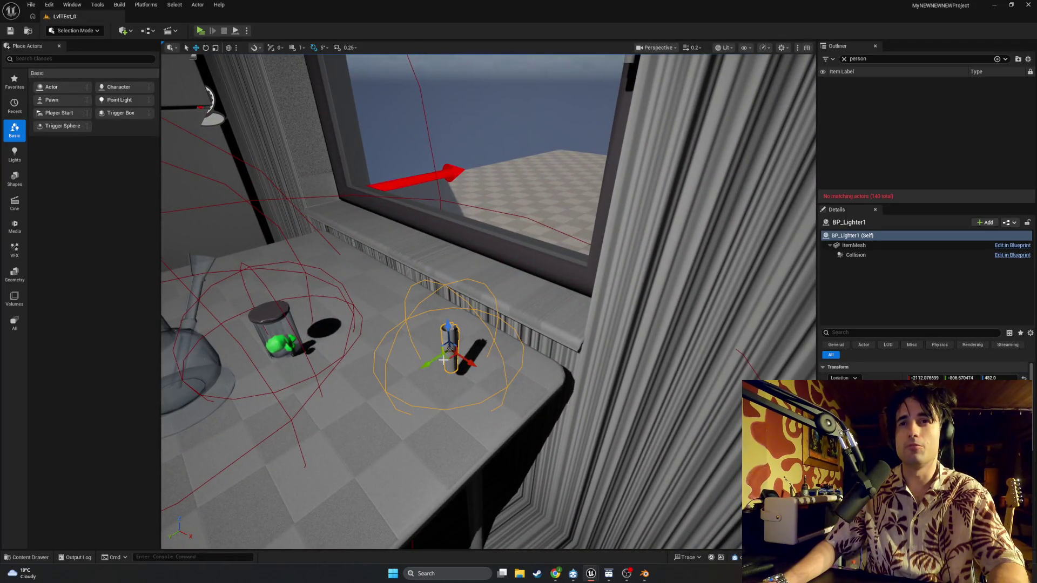
pyautogui.moveTo(444, 357); pyautogui.dragTo(291, 377)
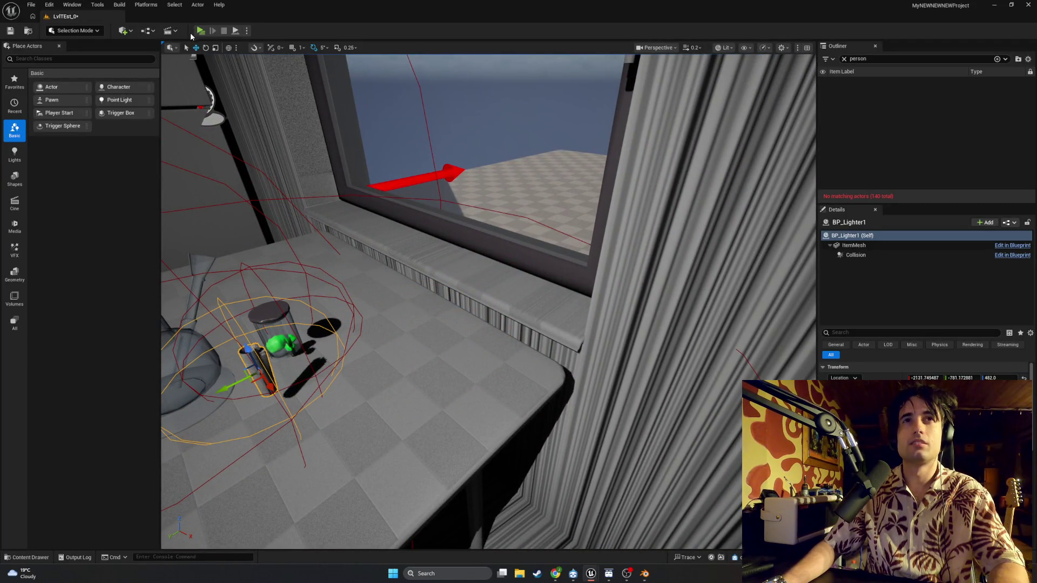
# Step: Play-test the level standalone, then bring up the BP_FirstPersonCharacter Blueprint
pyautogui.click(200, 31)
pyautogui.press('w')
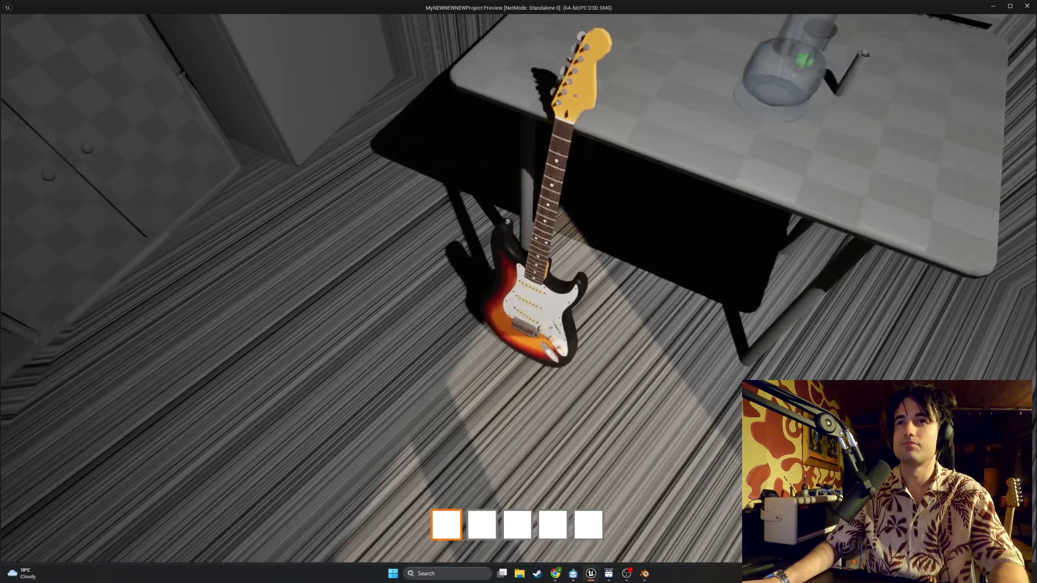
pyautogui.press('Escape')
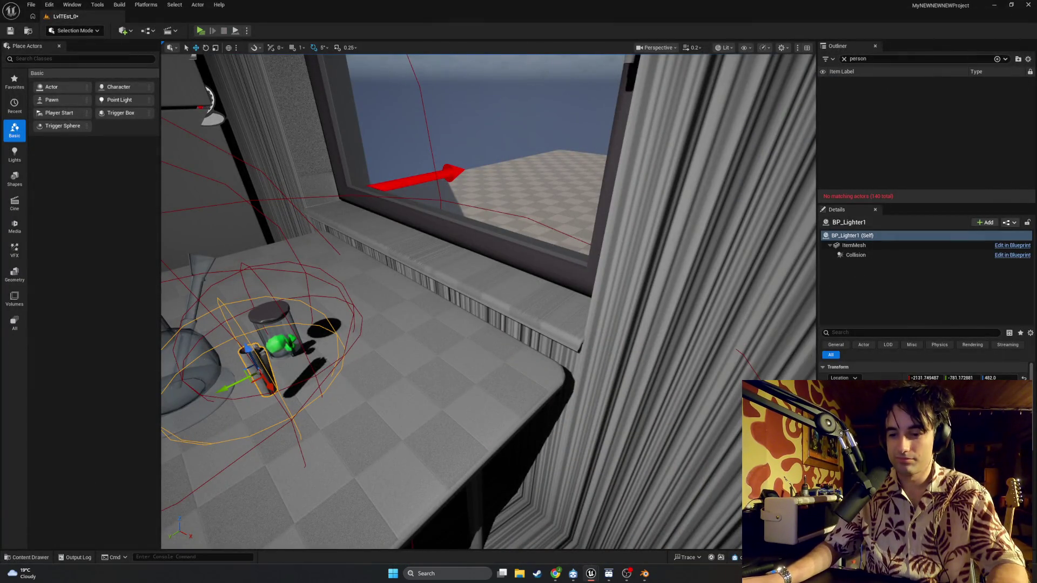
pyautogui.moveTo(591, 573)
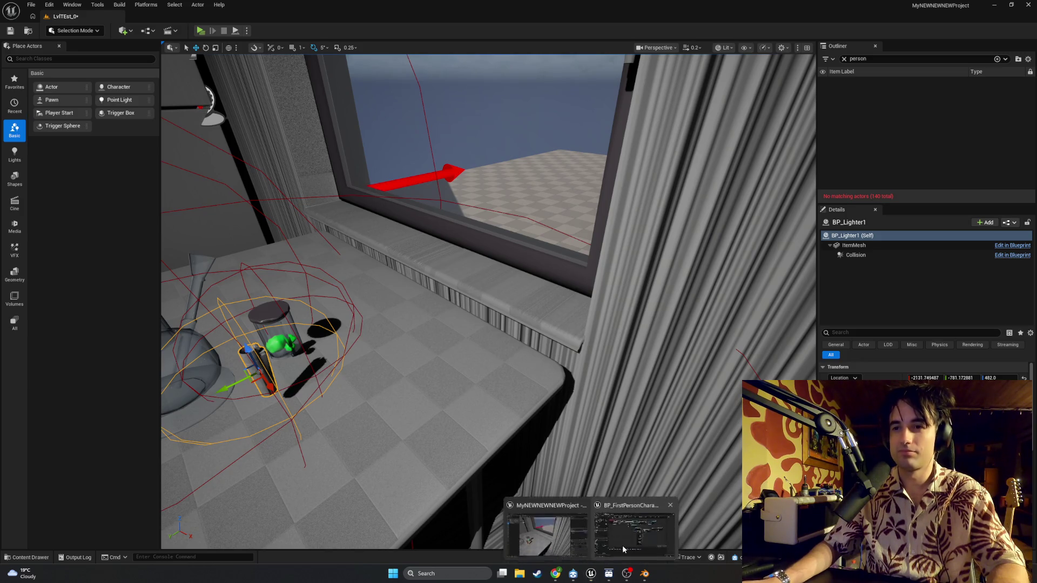
pyautogui.click(627, 543)
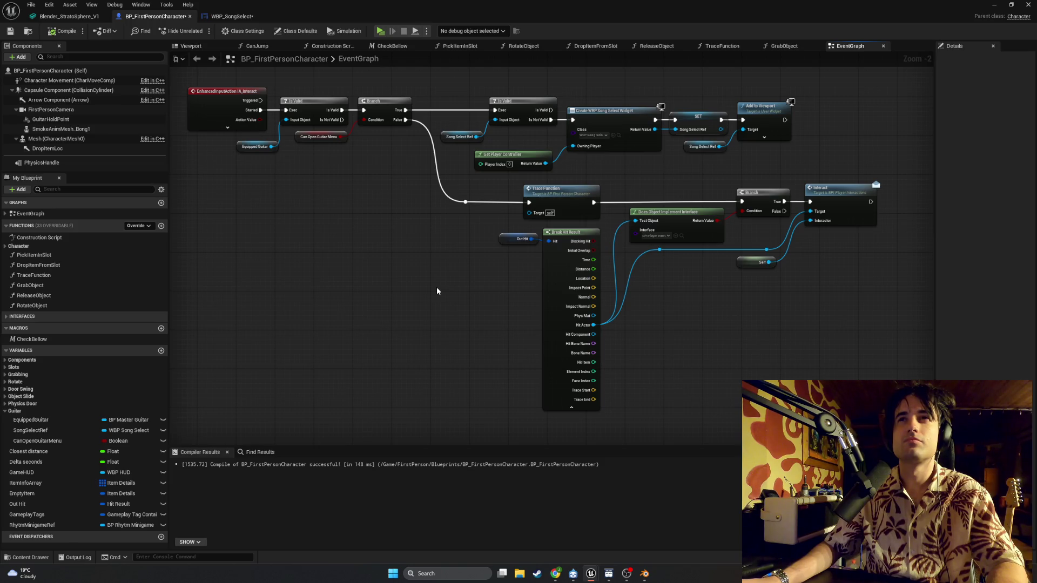
# Step: Break the Branch False link to Trace Function, recompile, and launch a standalone play test
pyautogui.keyDown('alt'); pyautogui.click(418, 126); pyautogui.keyUp('alt')
pyautogui.click(63, 31)
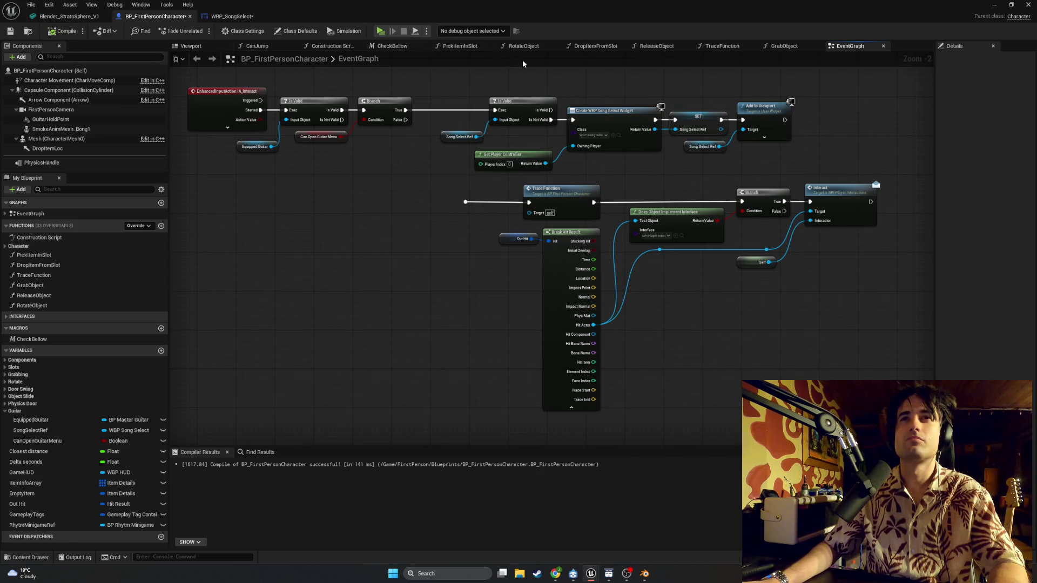
pyautogui.click(993, 4)
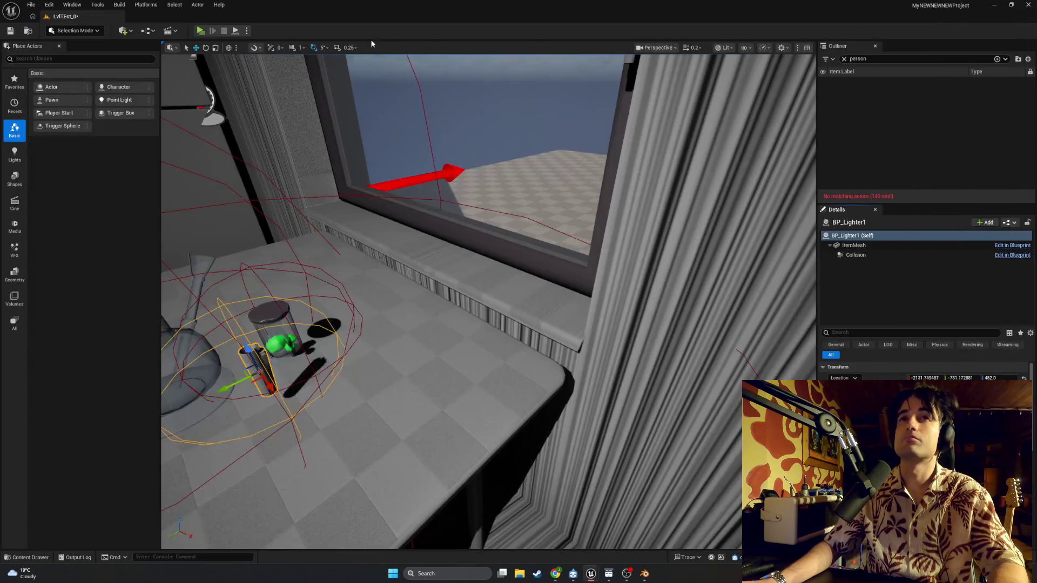
pyautogui.click(199, 31)
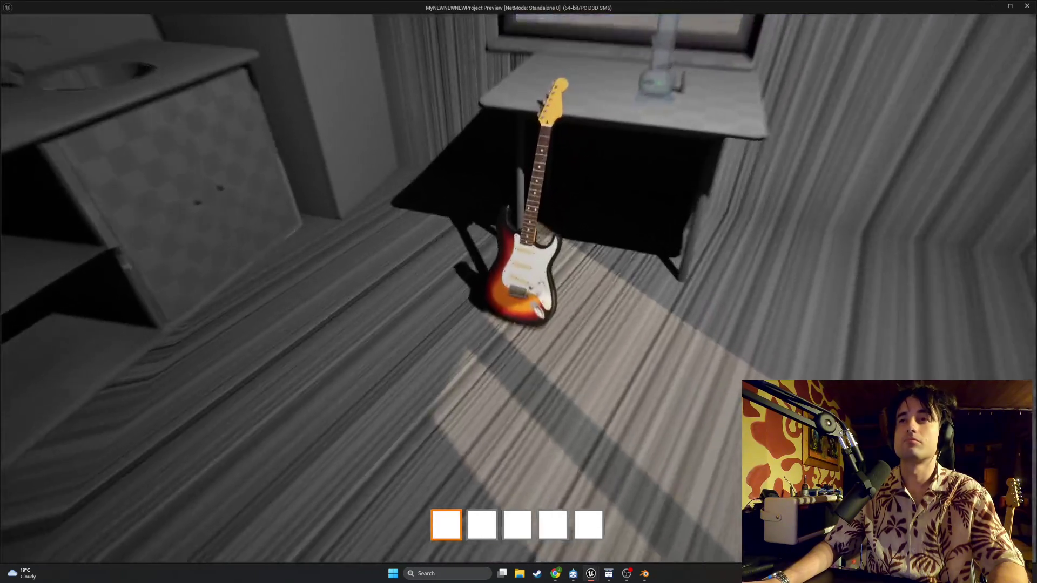
# Step: Walk past the guitar to the table, restart play, then return to the character Blueprint
pyautogui.press('w')
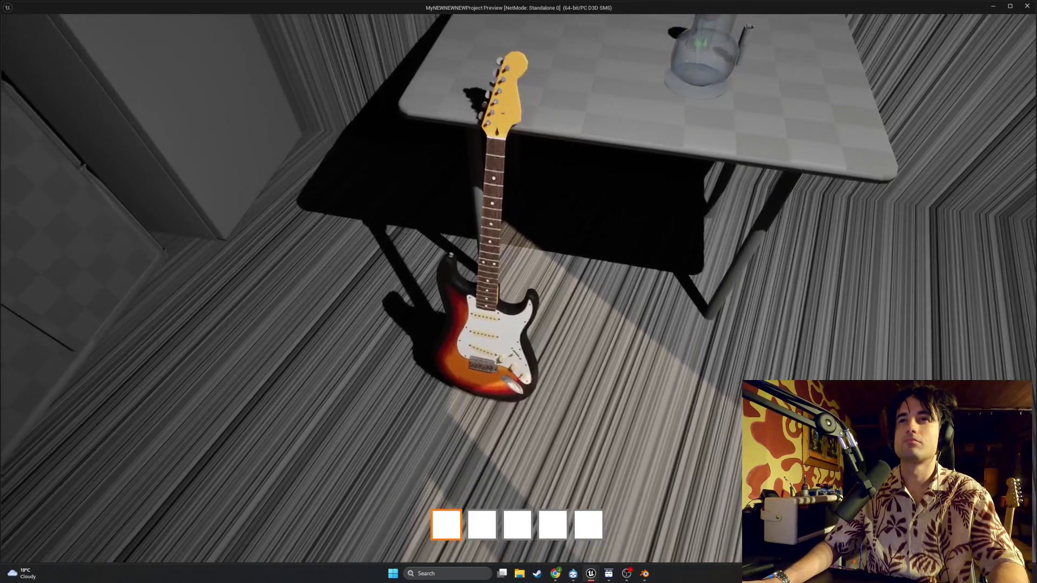
pyautogui.press('w')
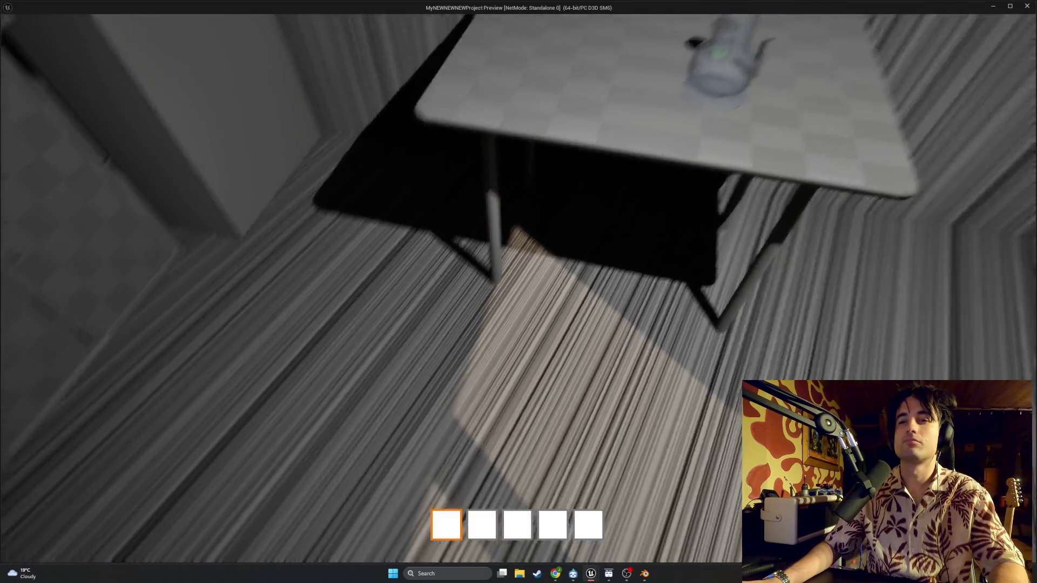
pyautogui.press('Escape')
pyautogui.click(202, 34)
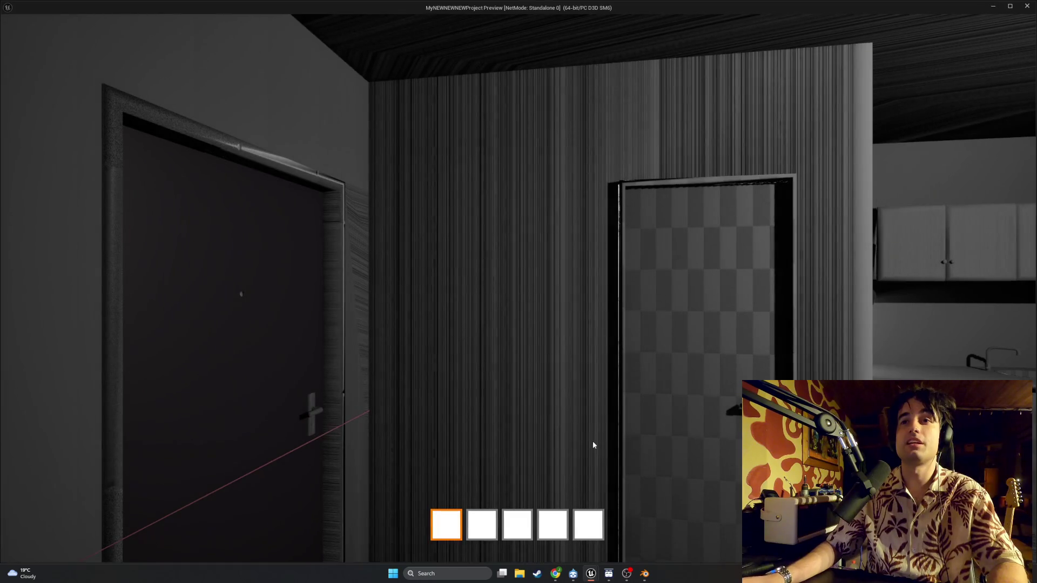
pyautogui.moveTo(591, 573)
pyautogui.click(604, 535)
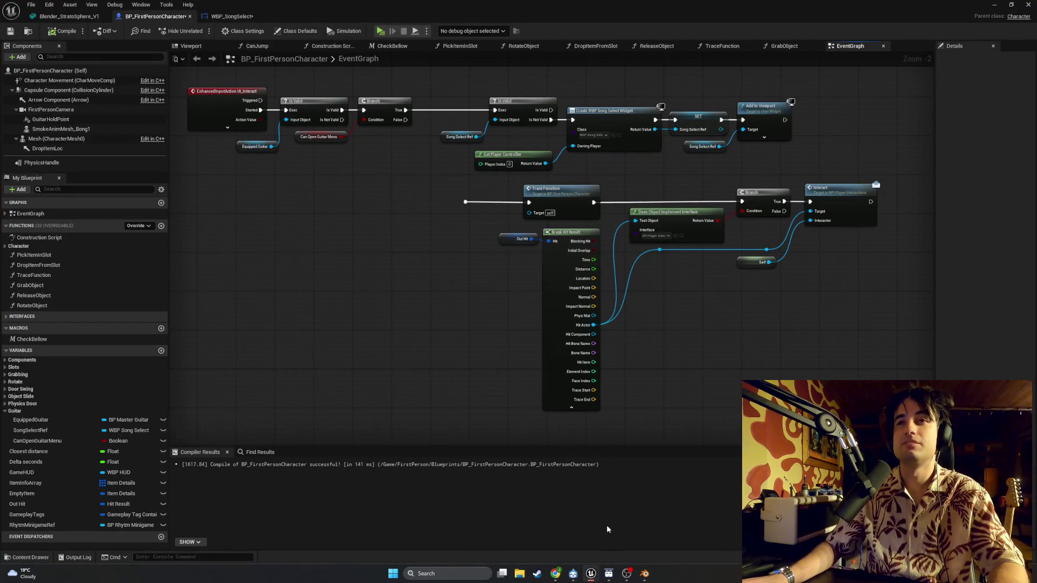
pyautogui.moveTo(398, 163); pyautogui.dragTo(444, 184)
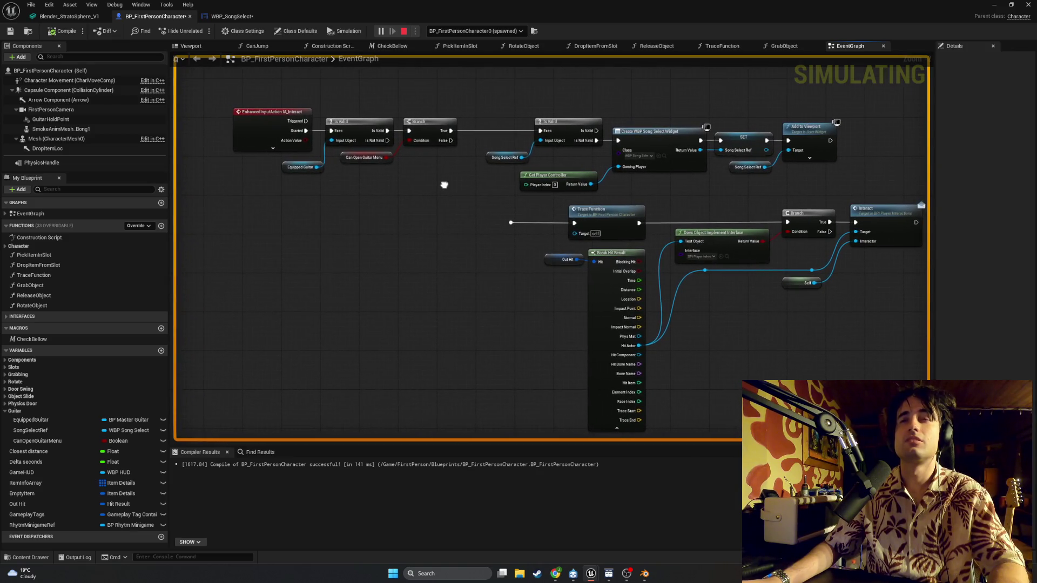
pyautogui.scroll(3, 486, 194)
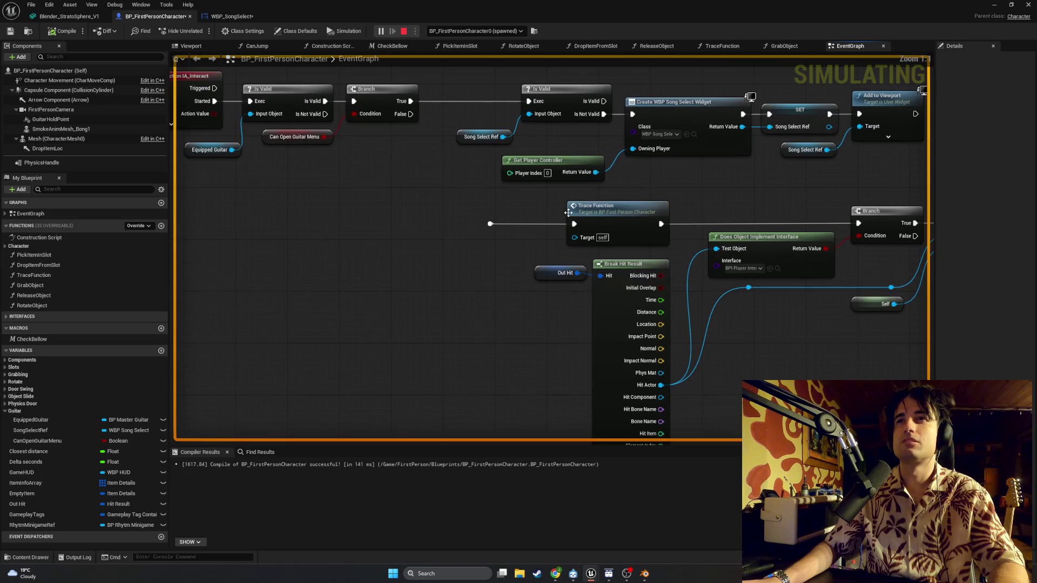
pyautogui.moveTo(591, 207)
pyautogui.mouseDown()
pyautogui.moveTo(515, 198)
pyautogui.moveTo(571, 225)
pyautogui.mouseUp()
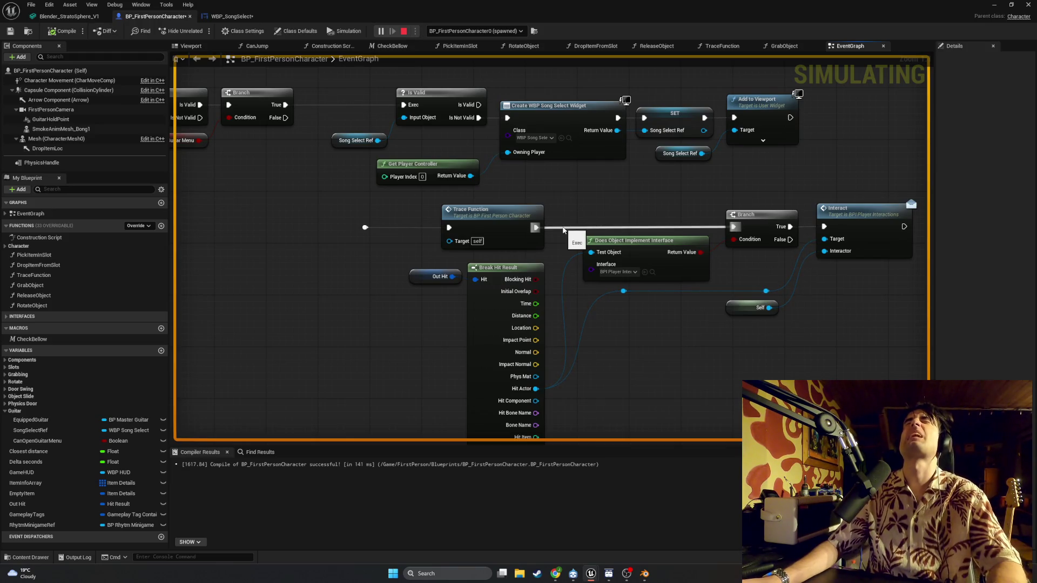
pyautogui.moveTo(392, 216)
pyautogui.mouseDown()
pyautogui.moveTo(432, 237)
pyautogui.moveTo(533, 249)
pyautogui.moveTo(605, 228)
pyautogui.mouseUp()
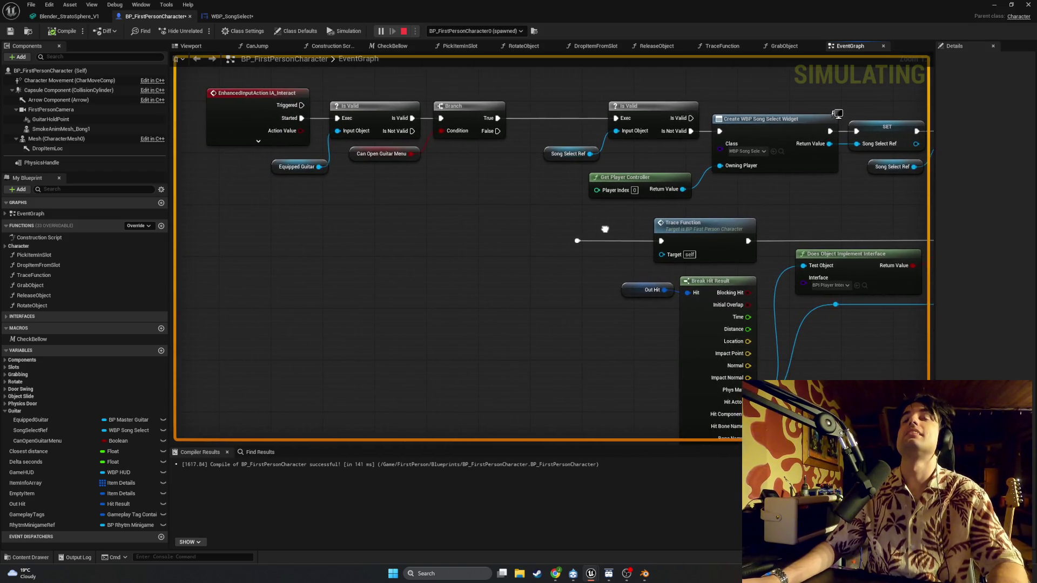
pyautogui.moveTo(331, 147); pyautogui.dragTo(465, 199)
pyautogui.moveTo(597, 238)
pyautogui.mouseDown()
pyautogui.moveTo(391, 210)
pyautogui.moveTo(330, 218)
pyautogui.moveTo(390, 224)
pyautogui.moveTo(337, 217)
pyautogui.mouseUp()
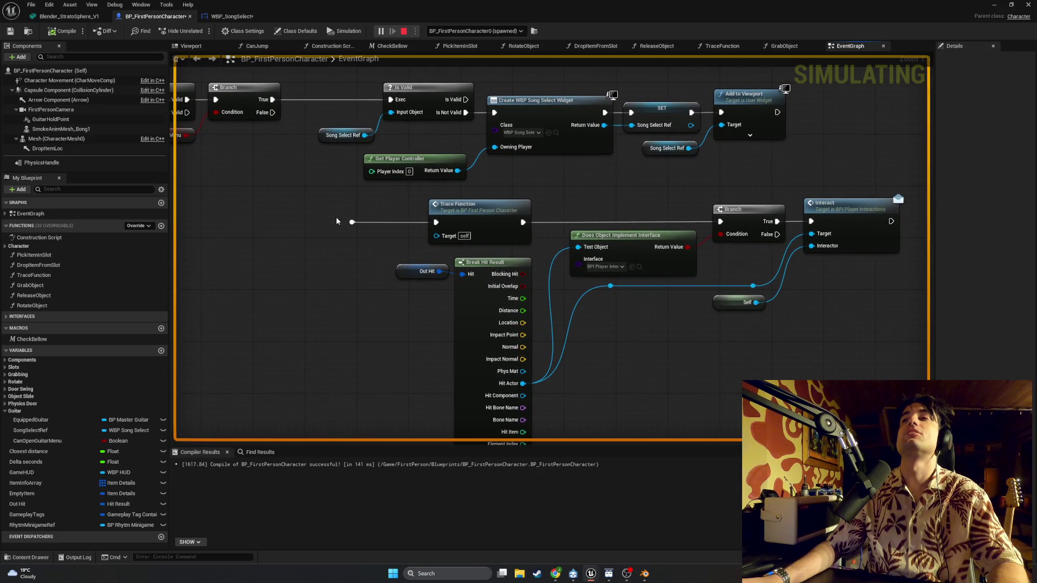
pyautogui.scroll(-1, 337, 220)
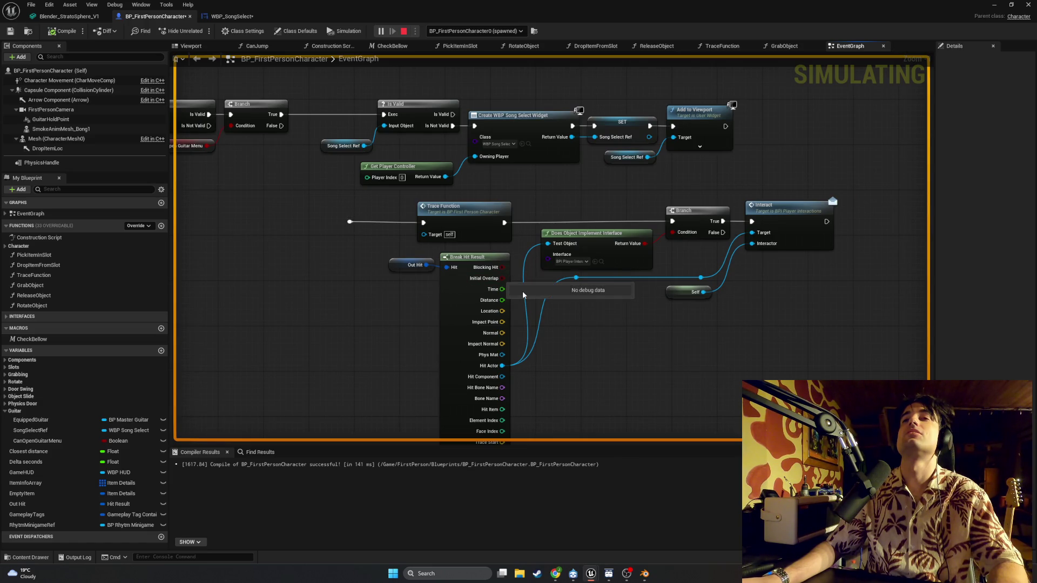
pyautogui.moveTo(523, 294); pyautogui.dragTo(615, 280)
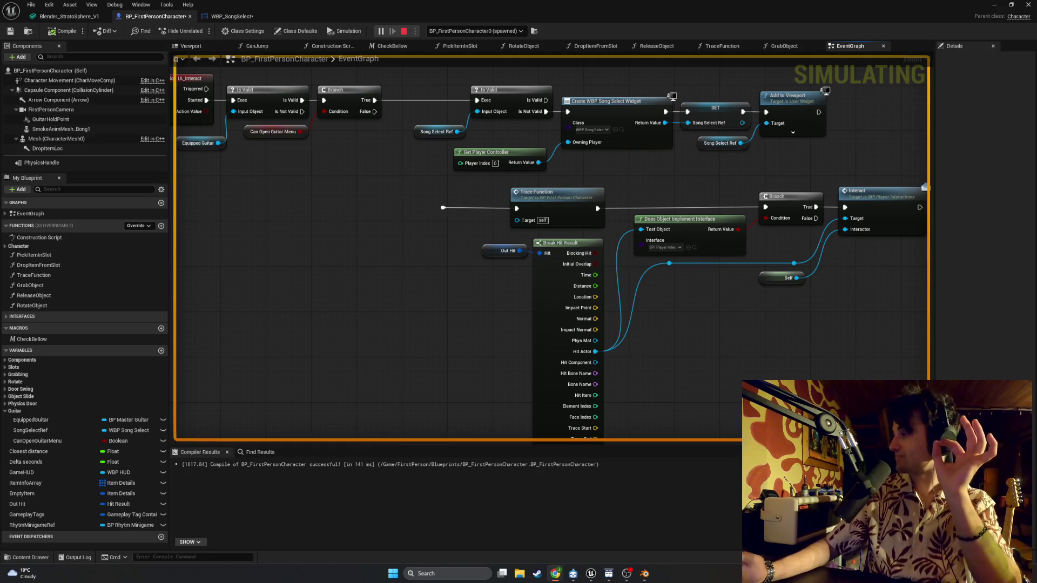
pyautogui.click(537, 573)
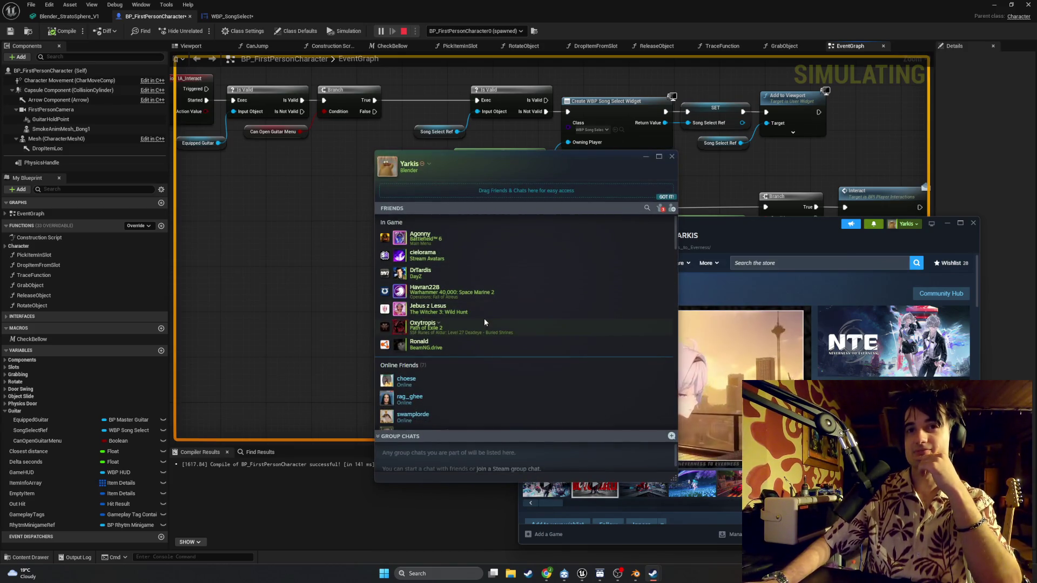
pyautogui.scroll(-3, 486, 320)
pyautogui.scroll(-3, 485, 321)
pyautogui.scroll(4, 485, 321)
pyautogui.scroll(2, 540, 271)
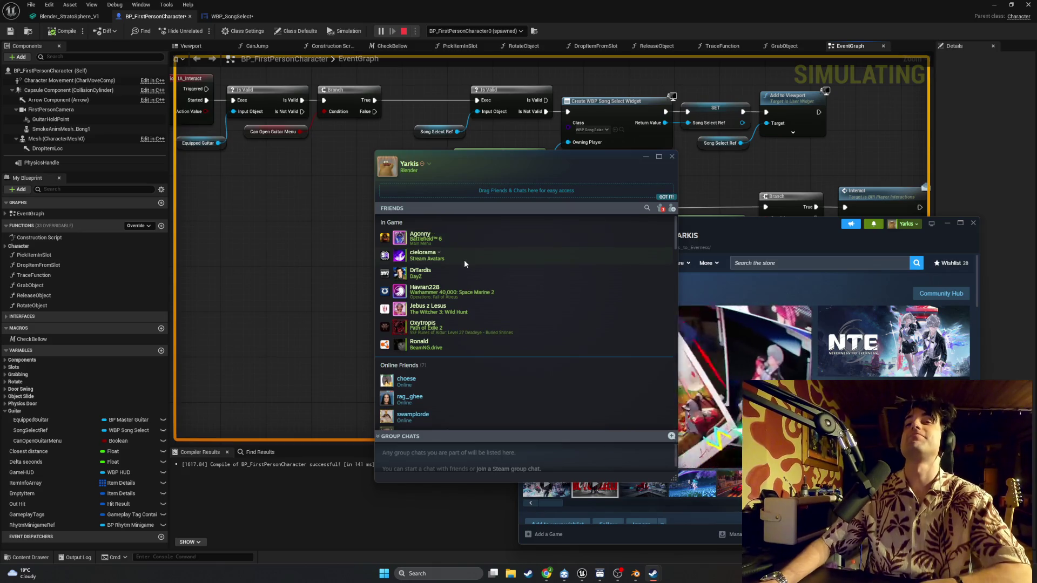
pyautogui.click(672, 156)
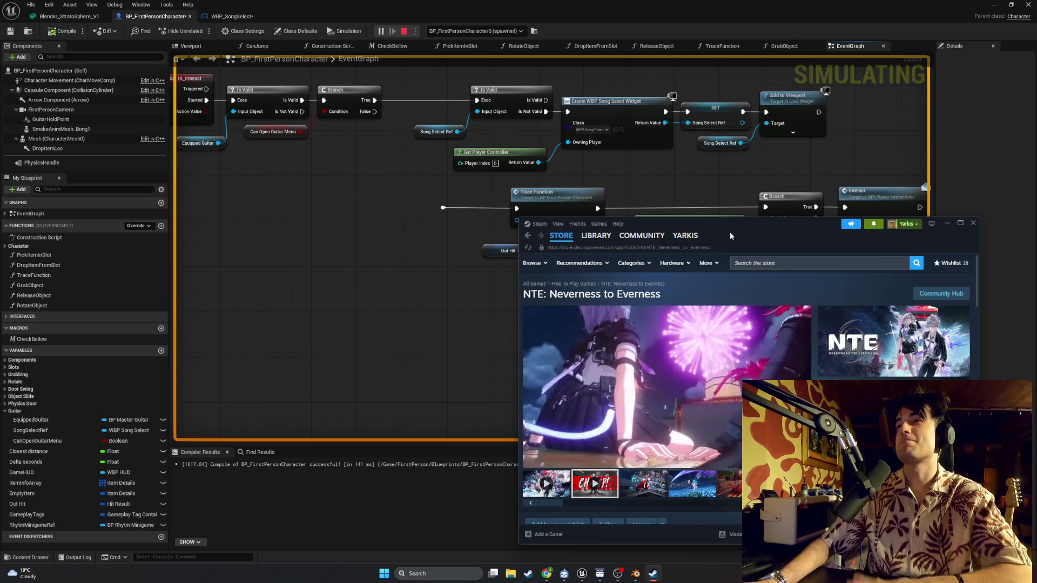
pyautogui.click(592, 250)
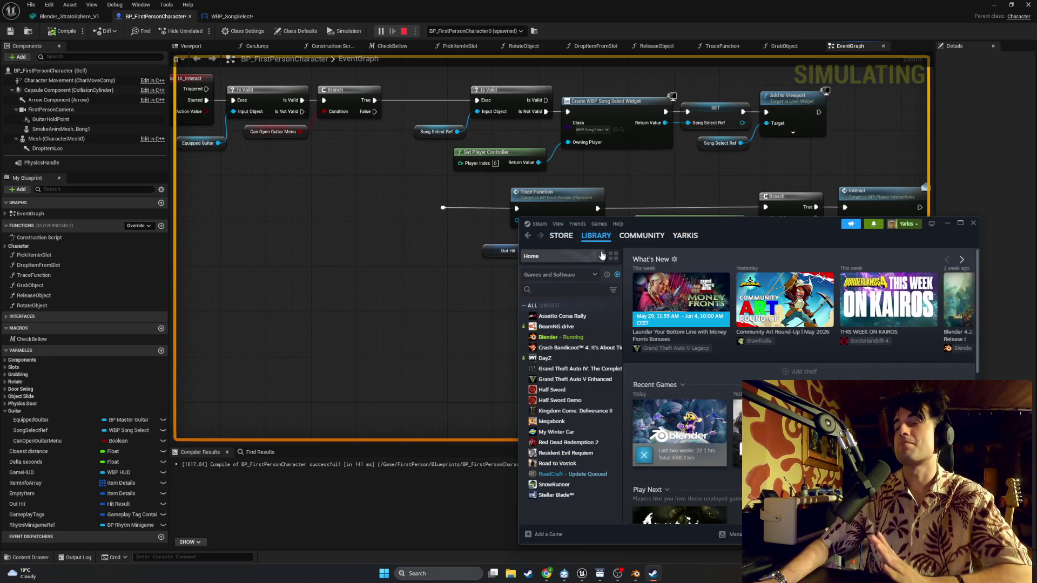
pyautogui.click(947, 223)
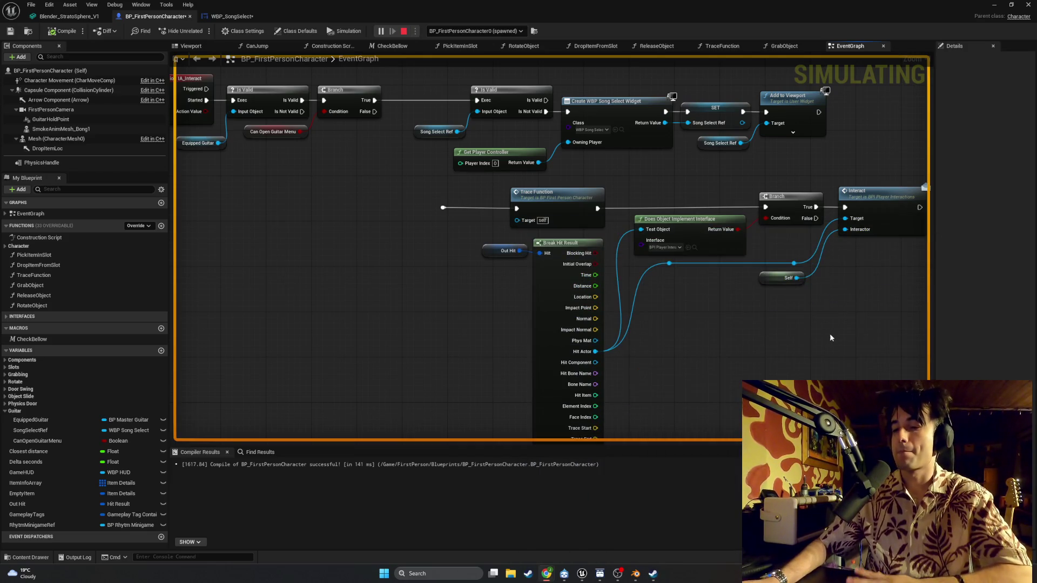
# Step: Stop the running simulation and connect Is Not Valid to the Trace Function path
pyautogui.moveTo(454, 241); pyautogui.dragTo(443, 233)
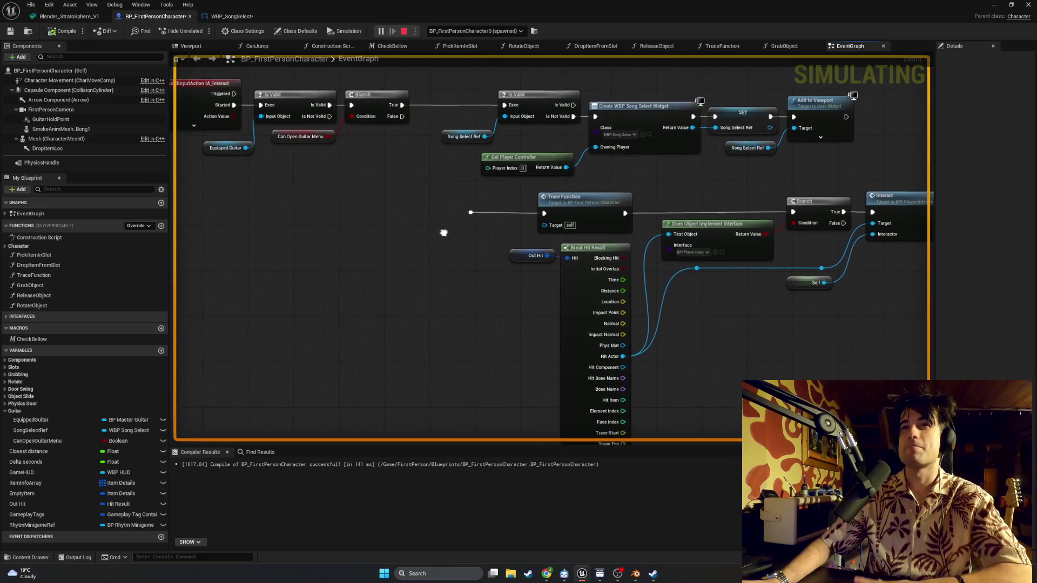
pyautogui.press('Escape')
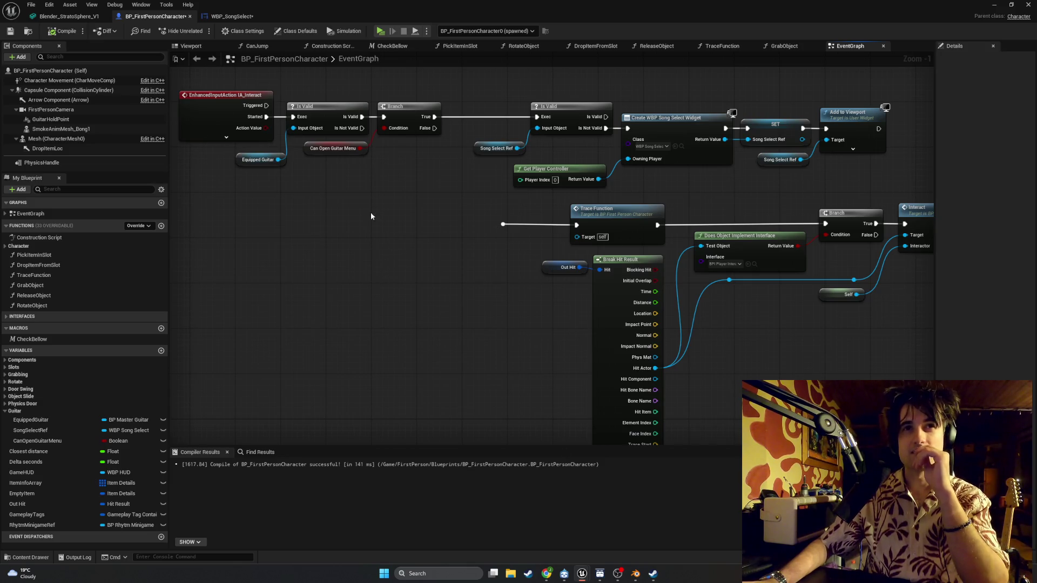
pyautogui.moveTo(371, 212); pyautogui.dragTo(382, 245)
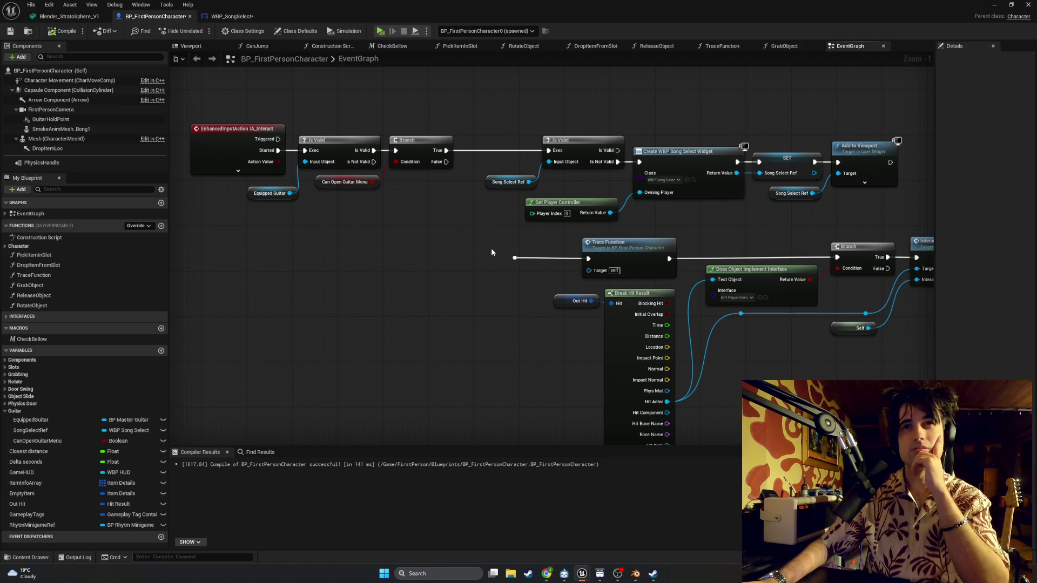
pyautogui.moveTo(374, 161); pyautogui.dragTo(516, 258)
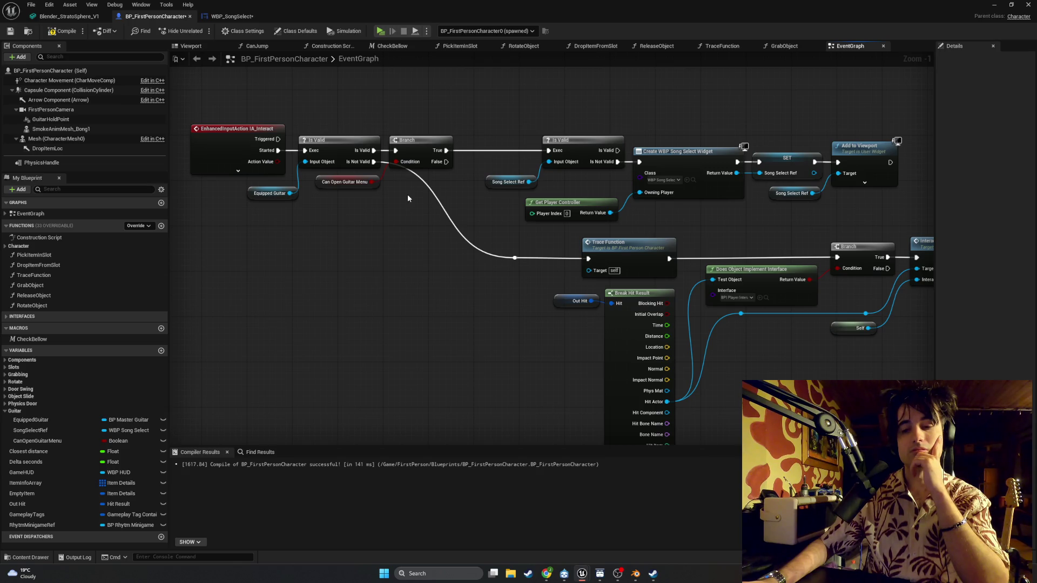
# Step: Move the Branch and Can Open Guitar Menu nodes between the two Is Valid checks
pyautogui.moveTo(414, 195)
pyautogui.mouseDown()
pyautogui.moveTo(390, 158)
pyautogui.moveTo(367, 183)
pyautogui.mouseUp()
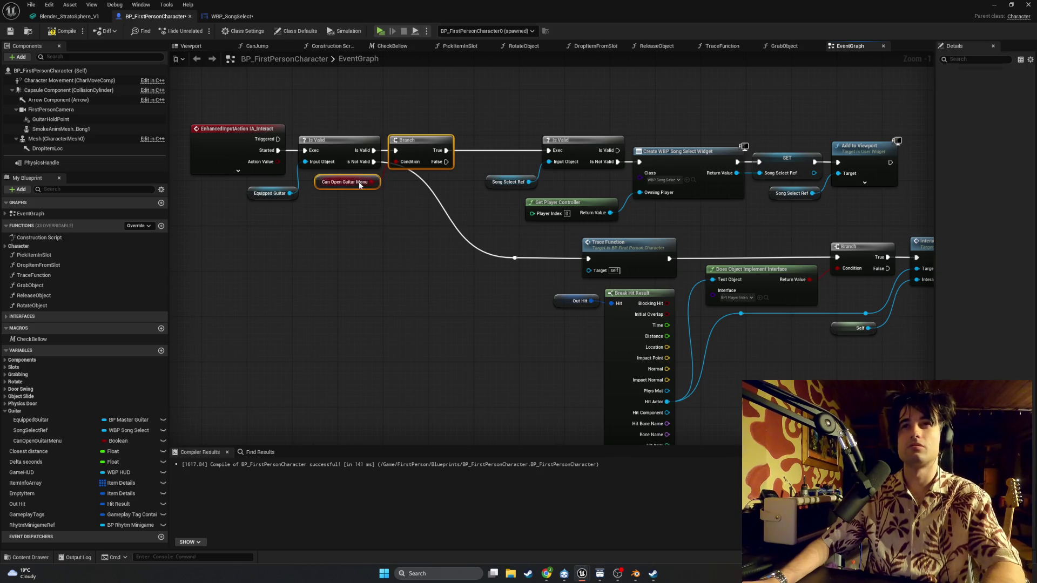
pyautogui.moveTo(408, 146)
pyautogui.mouseDown()
pyautogui.moveTo(501, 144)
pyautogui.moveTo(490, 139)
pyautogui.mouseUp()
pyautogui.click(390, 192)
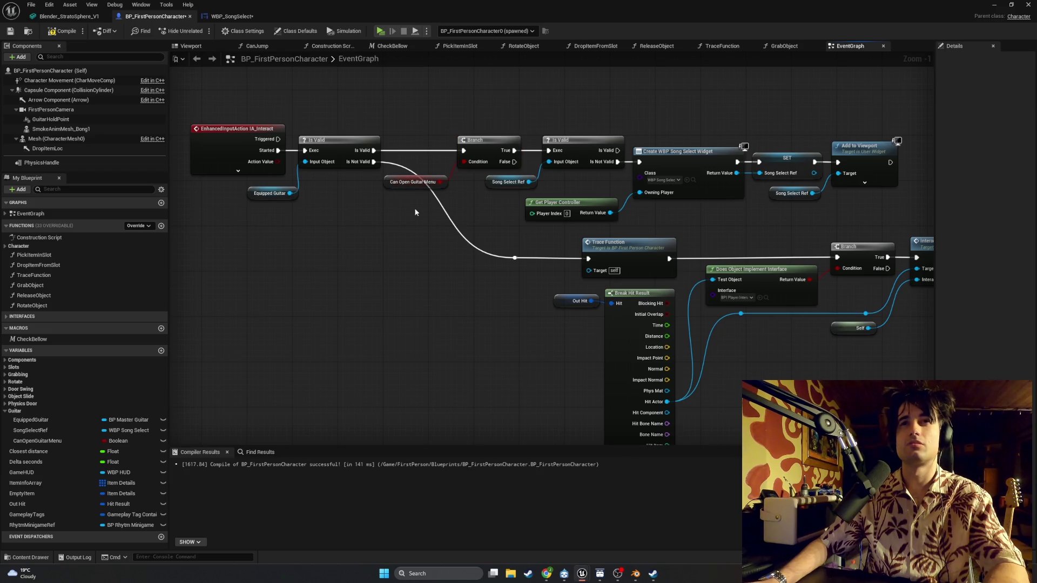
# Step: Slide the reroute left and shift the Branch-to-Add to Viewport chain right into alignment
pyautogui.moveTo(519, 263); pyautogui.dragTo(417, 262)
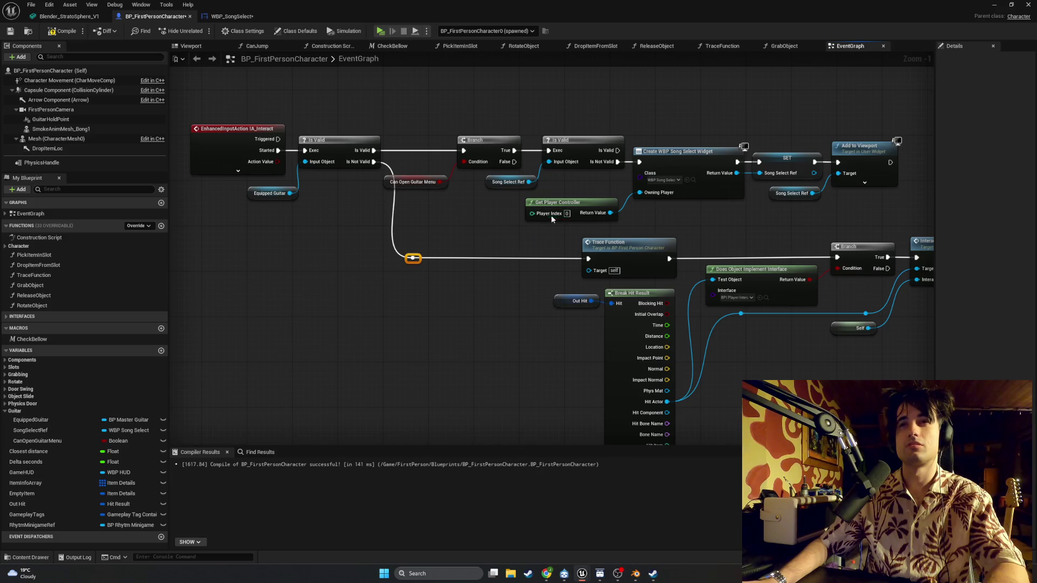
pyautogui.moveTo(551, 217); pyautogui.dragTo(529, 215)
pyautogui.moveTo(848, 225)
pyautogui.mouseDown()
pyautogui.moveTo(743, 186)
pyautogui.moveTo(375, 96)
pyautogui.mouseUp()
pyautogui.moveTo(462, 143); pyautogui.dragTo(485, 144)
pyautogui.click(484, 132)
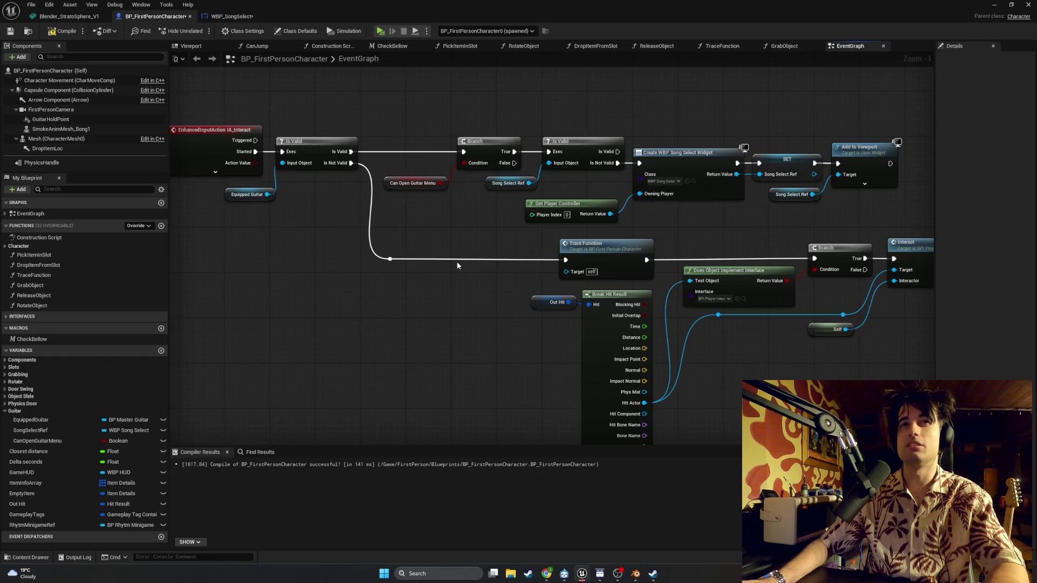
pyautogui.moveTo(526, 259); pyautogui.dragTo(505, 259)
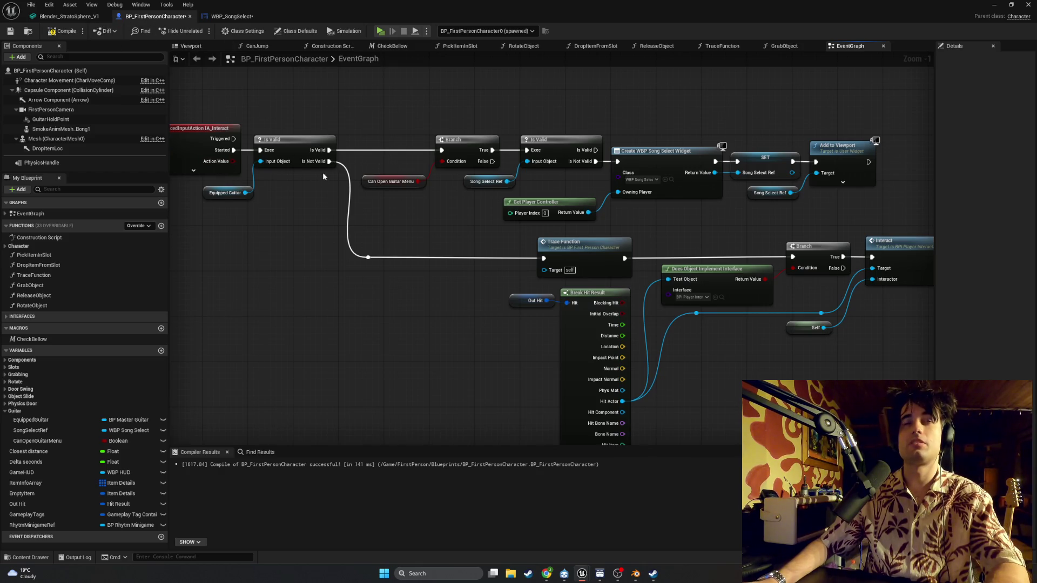
# Step: Recompile with F7, snip the graph, then launch a standalone play test
pyautogui.press('F7')
pyautogui.moveTo(302, 184)
pyautogui.mouseDown()
pyautogui.moveTo(275, 149)
pyautogui.moveTo(296, 162)
pyautogui.mouseUp()
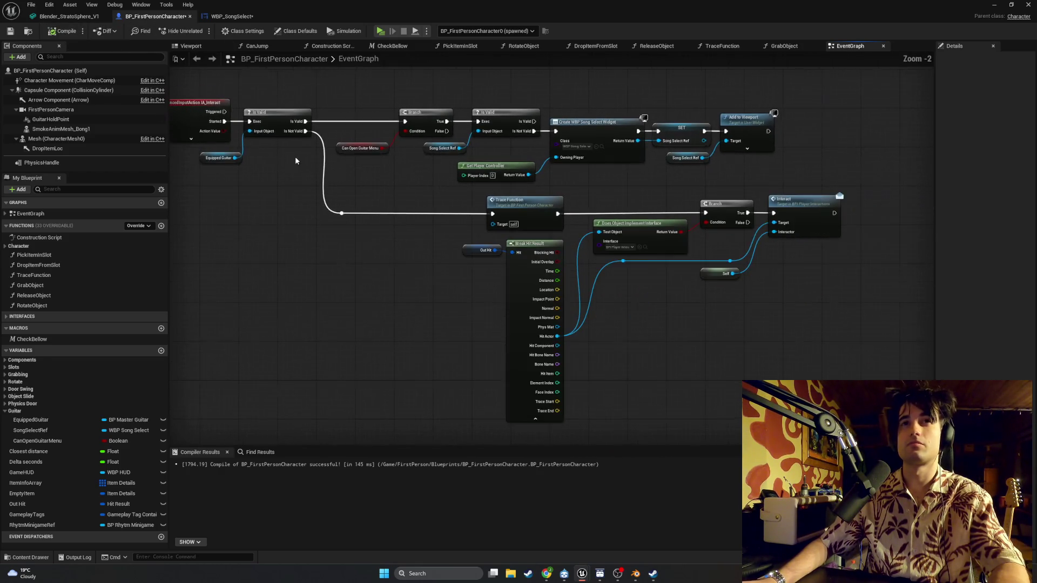
pyautogui.scroll(-1, 324, 181)
pyautogui.press('super+shift+s')
pyautogui.moveTo(883, 447); pyautogui.dragTo(180, 72)
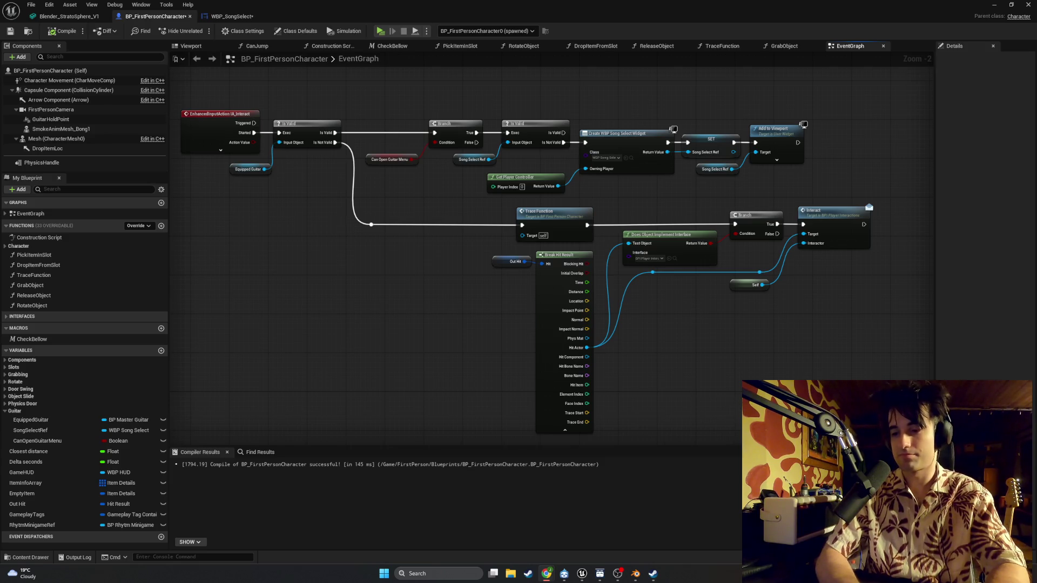
pyautogui.click(994, 5)
pyautogui.click(204, 32)
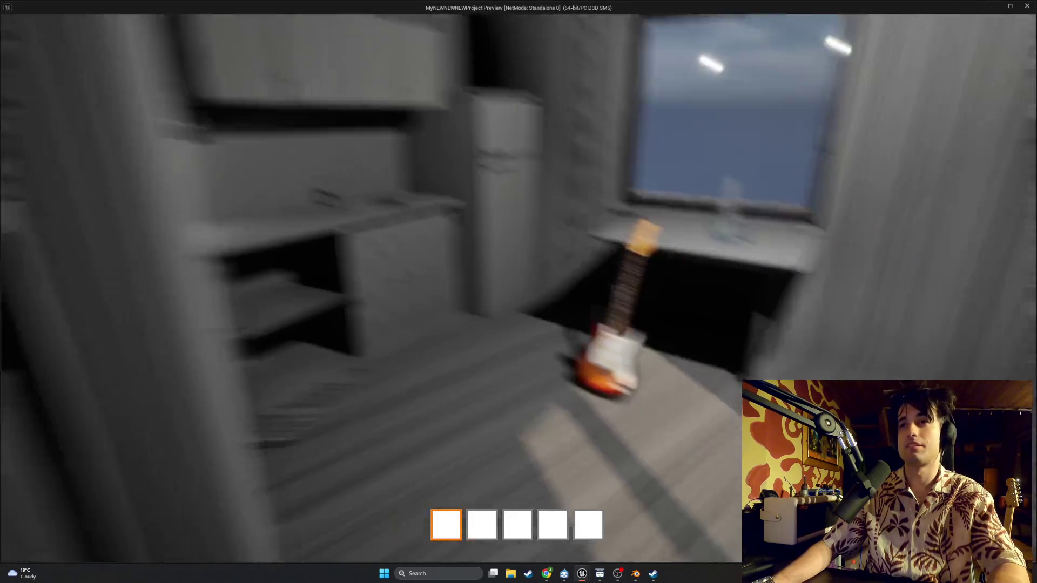
# Step: Pick up the guitar with E, open the Choose Song menu with R, and scroll through its three songs
pyautogui.press('e')
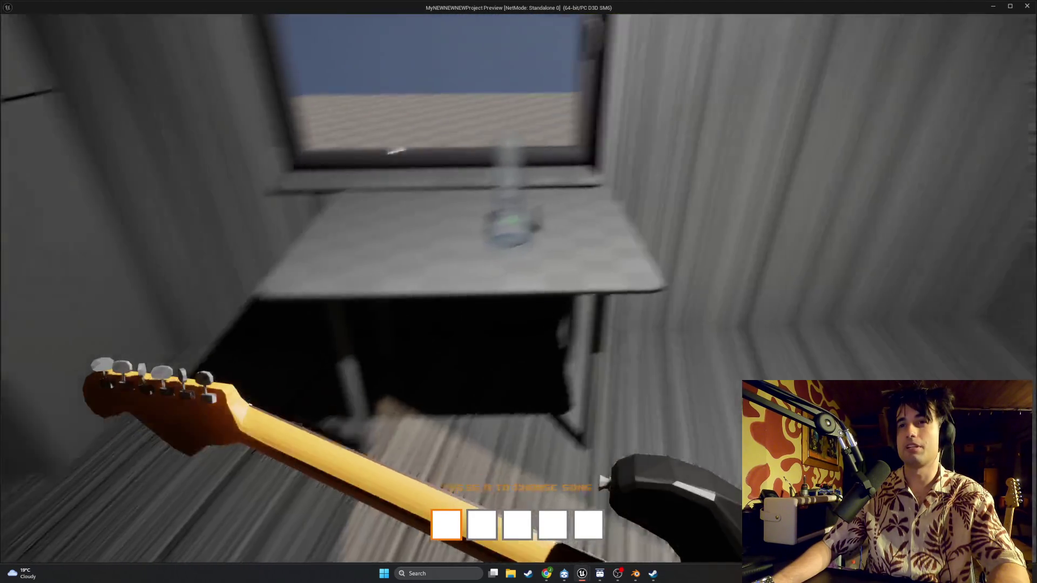
pyautogui.press('r')
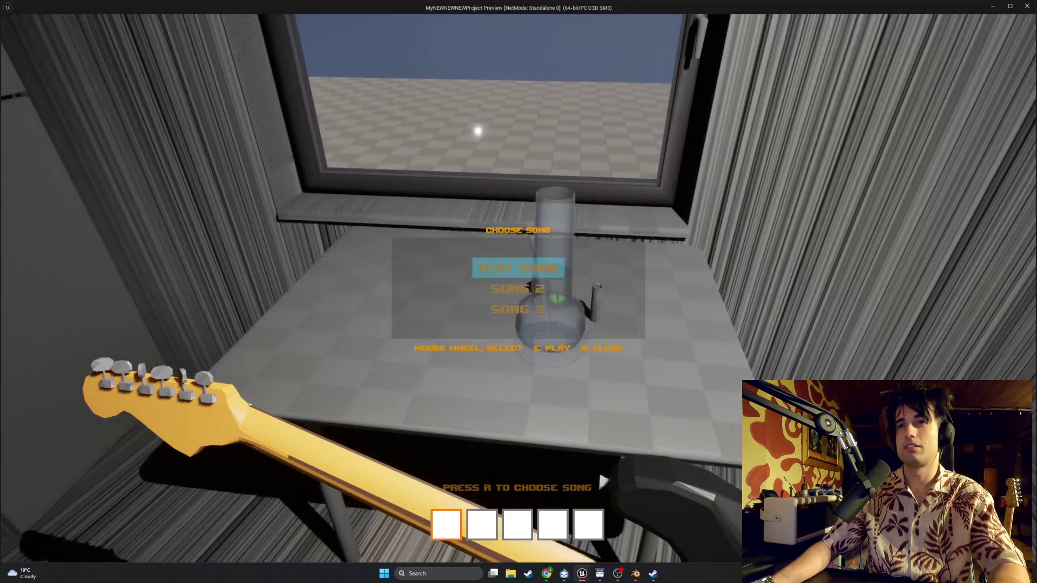
pyautogui.scroll(1, 519, 291)
pyautogui.scroll(3, 518, 292)
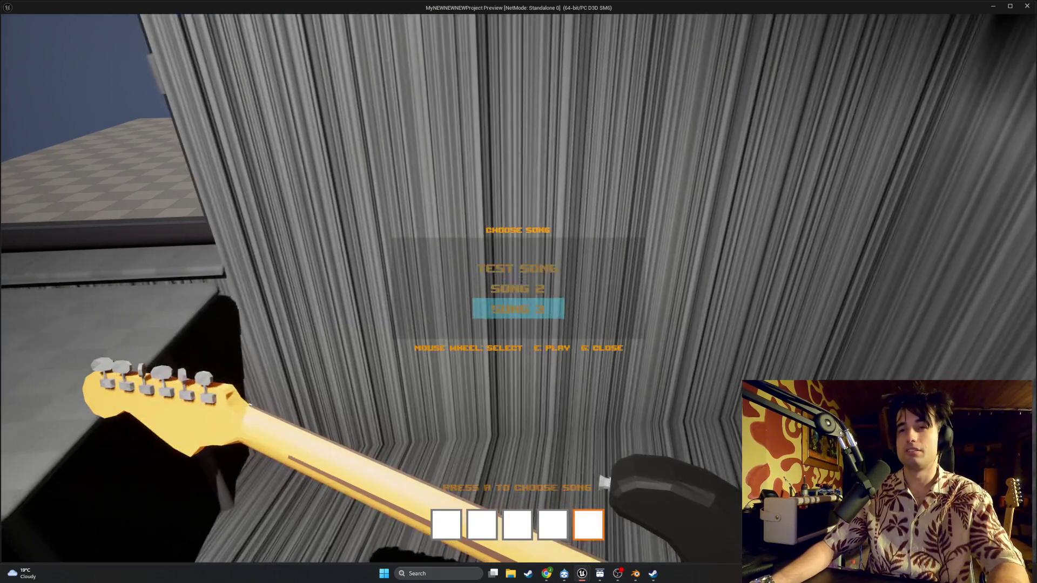
pyautogui.scroll(-3, 518, 292)
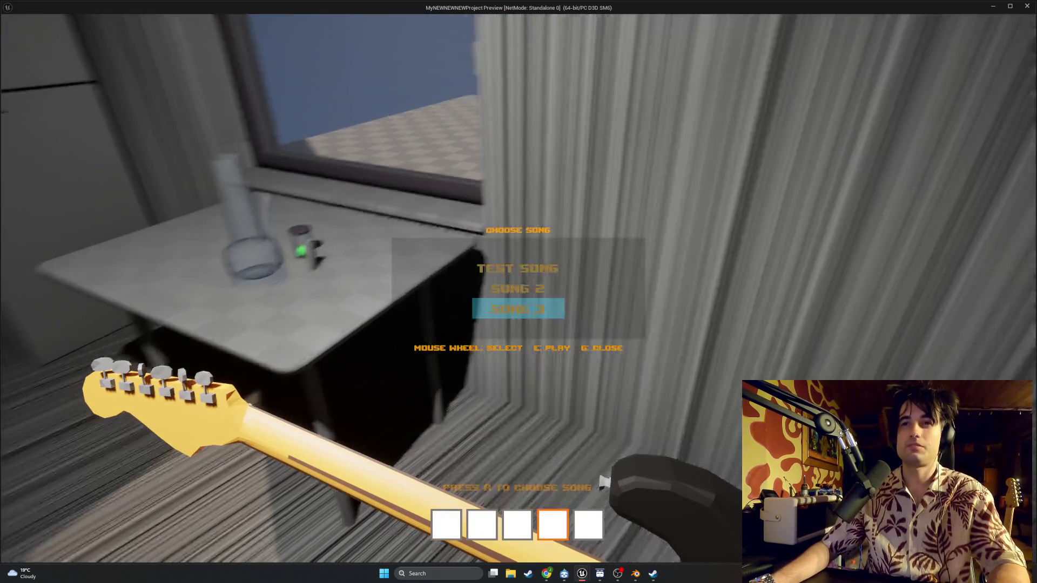
pyautogui.scroll(-2, 519, 292)
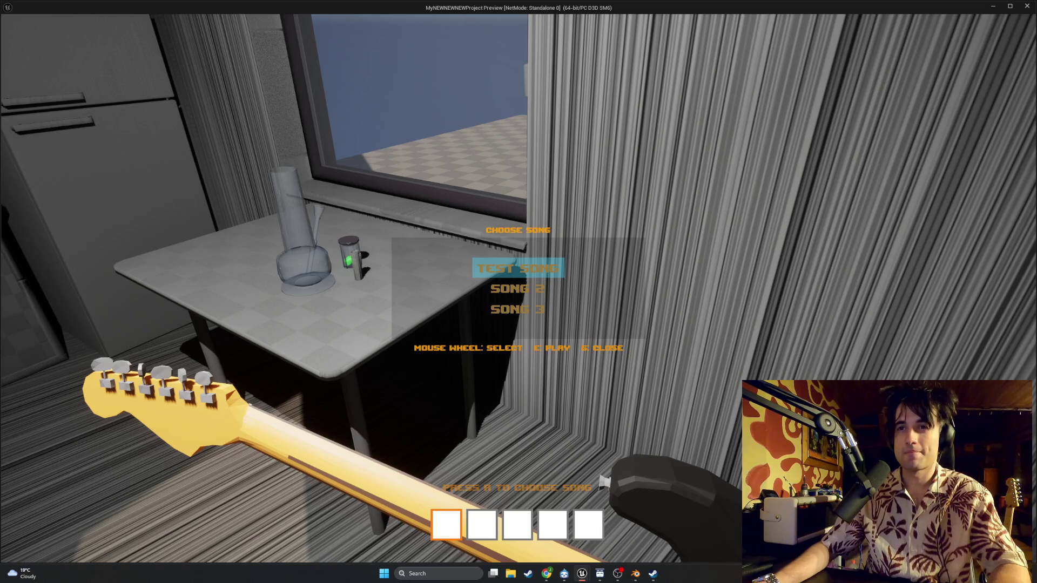
pyautogui.scroll(1, 518, 292)
pyautogui.scroll(-1, 518, 292)
pyautogui.scroll(1, 518, 292)
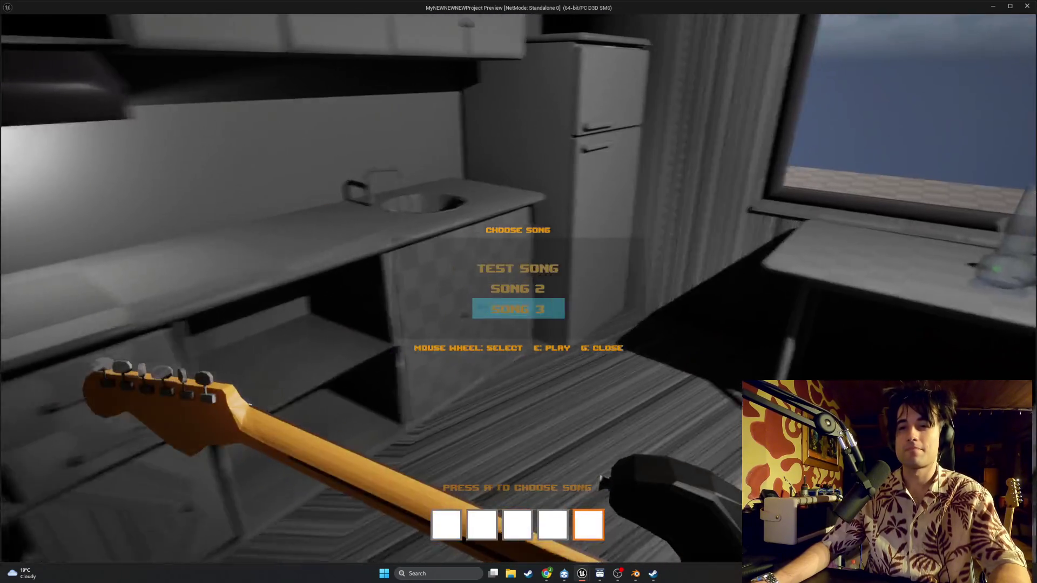
pyautogui.scroll(-1, 518, 292)
pyautogui.scroll(1, 518, 292)
pyautogui.scroll(-1, 518, 292)
pyautogui.scroll(-2, 519, 291)
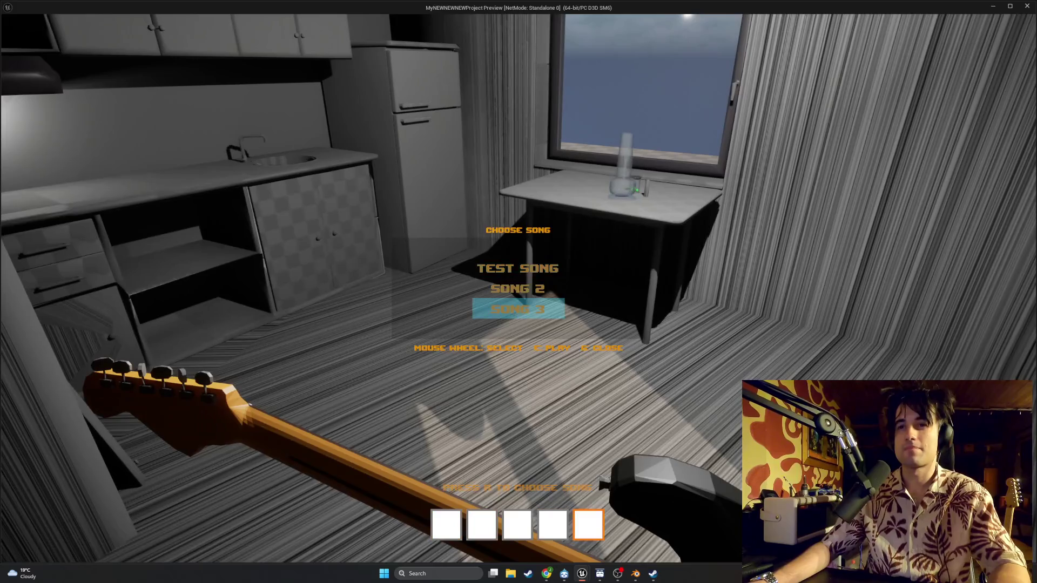
pyautogui.scroll(1, 518, 291)
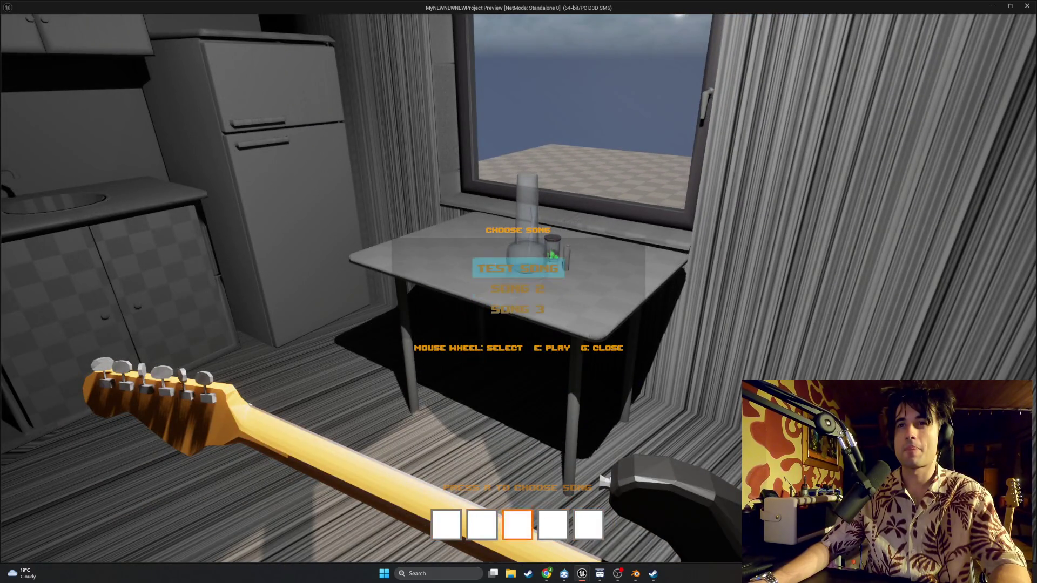
# Step: Cycle the song highlight up and down the song list, then close the game preview
pyautogui.scroll(1, 519, 291)
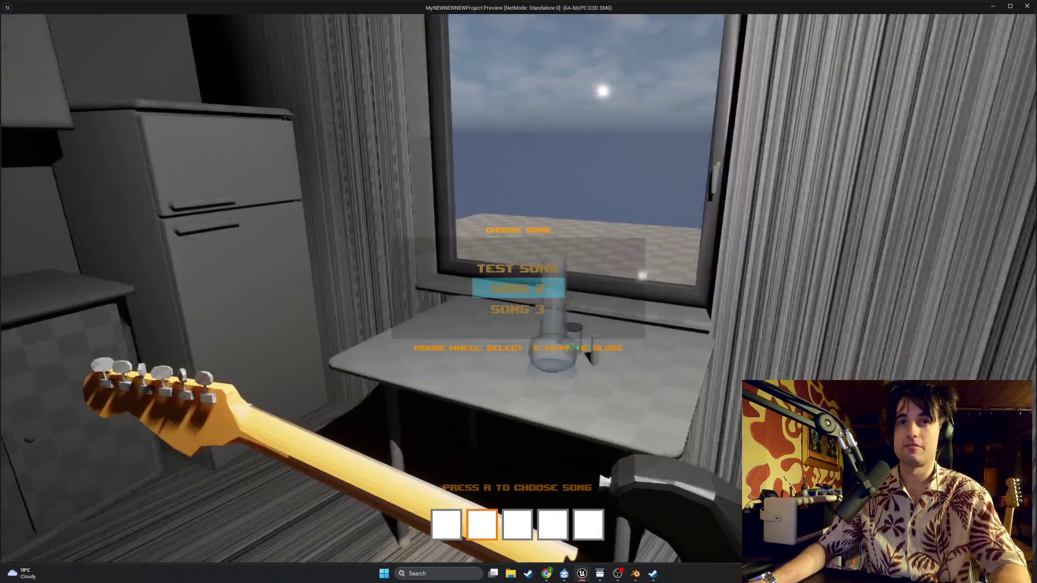
pyautogui.scroll(-1, 518, 291)
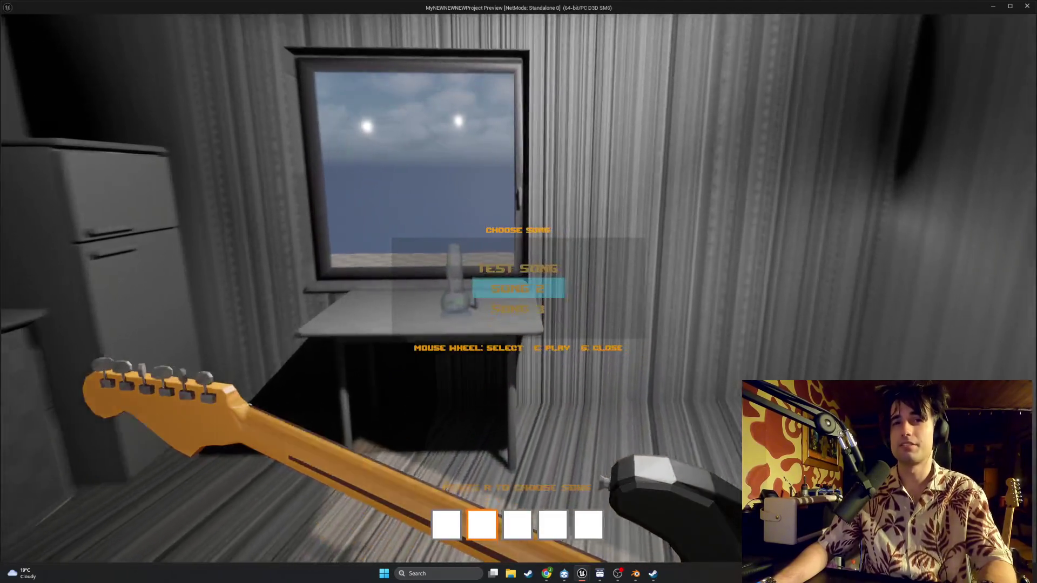
pyautogui.press('Escape')
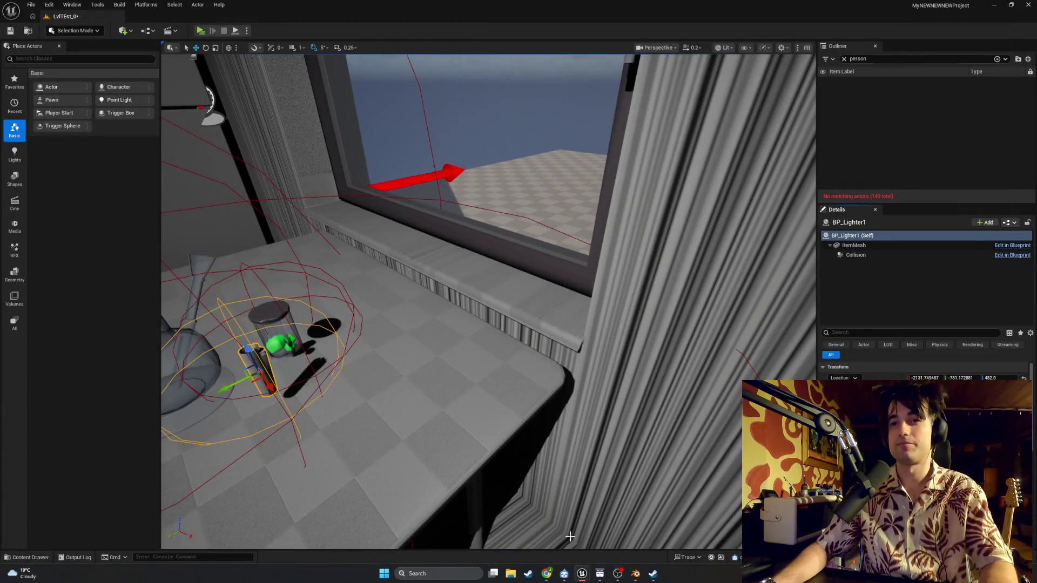
# Step: Return to the character blueprint, select the Is Valid and Equipped Guitar nodes, zoom out, and replay
pyautogui.moveTo(591, 572)
pyautogui.click(601, 547)
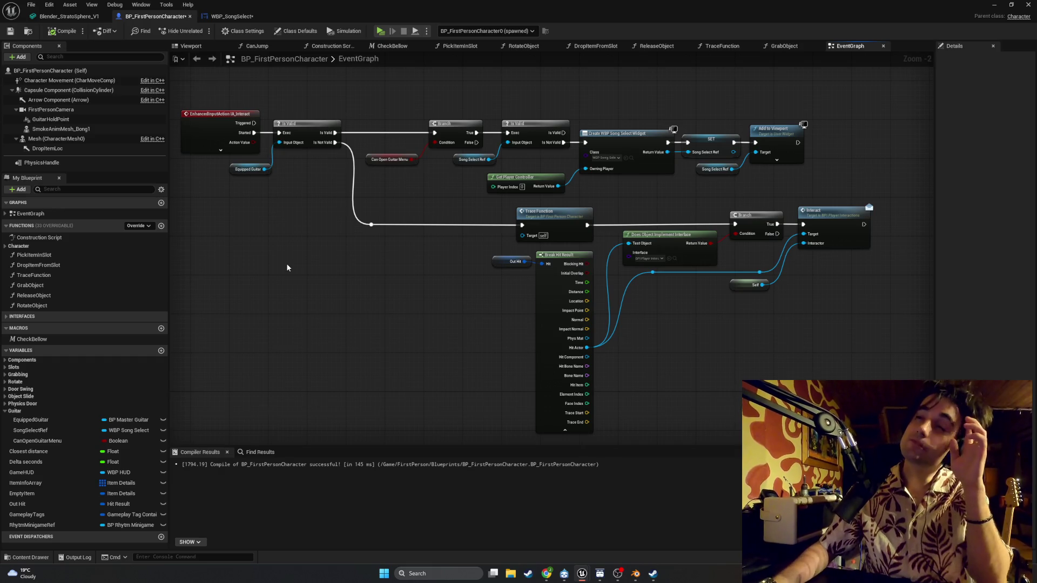
pyautogui.moveTo(319, 200)
pyautogui.mouseDown()
pyautogui.moveTo(277, 122)
pyautogui.moveTo(264, 123)
pyautogui.mouseUp()
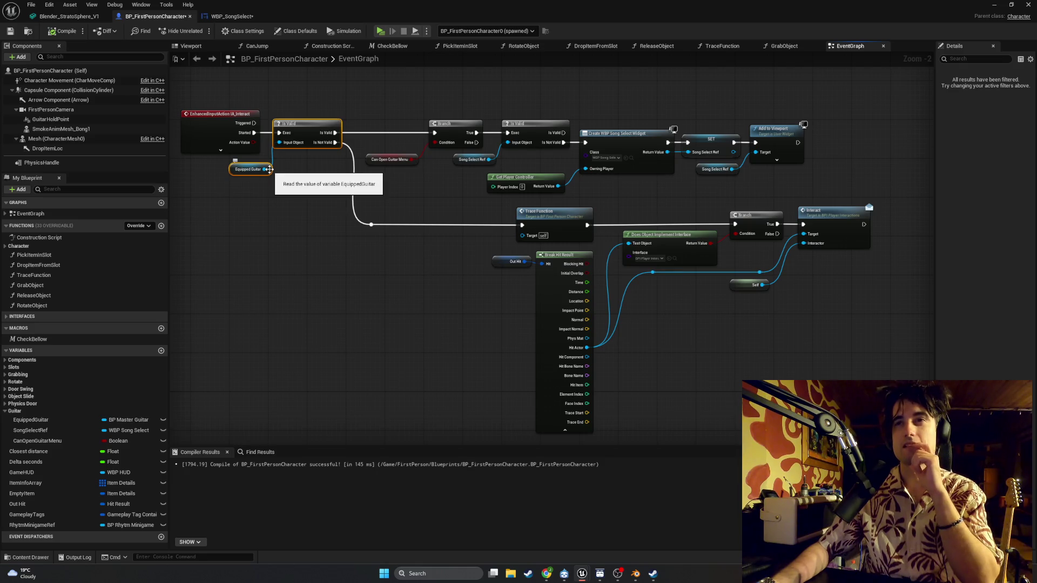
pyautogui.scroll(-3, 364, 244)
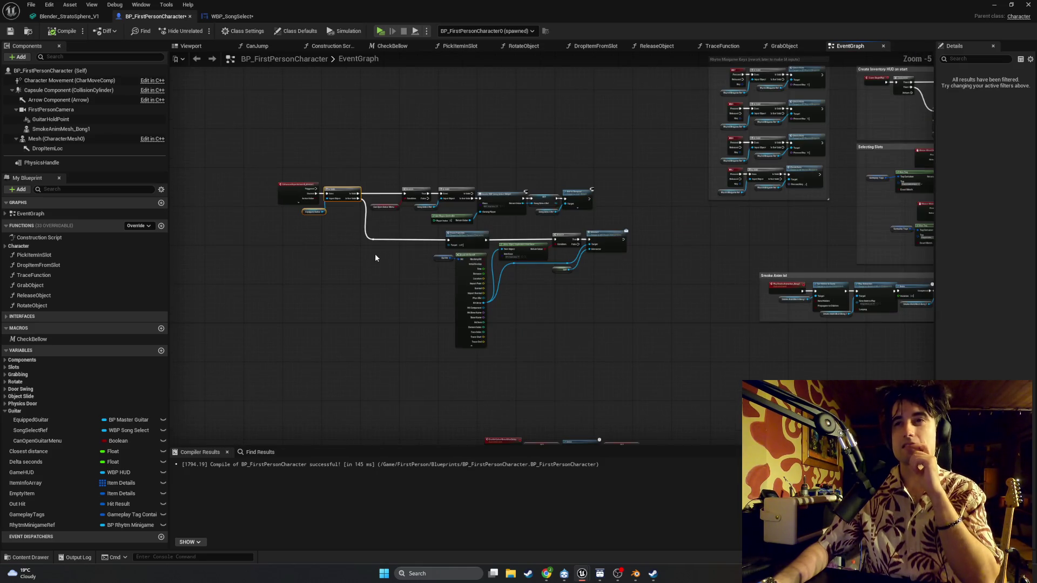
pyautogui.moveTo(371, 264); pyautogui.dragTo(366, 285)
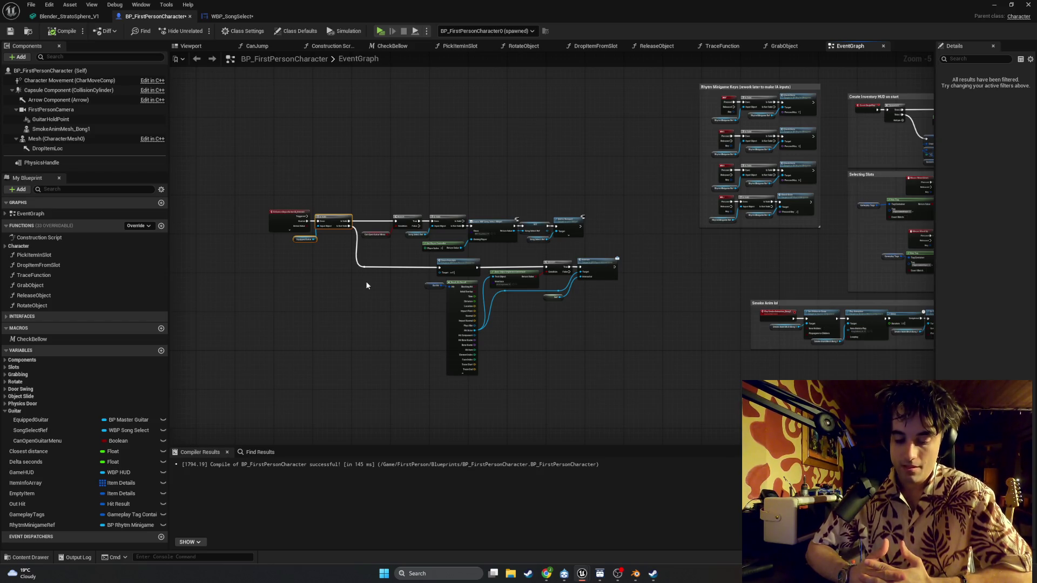
pyautogui.click(391, 27)
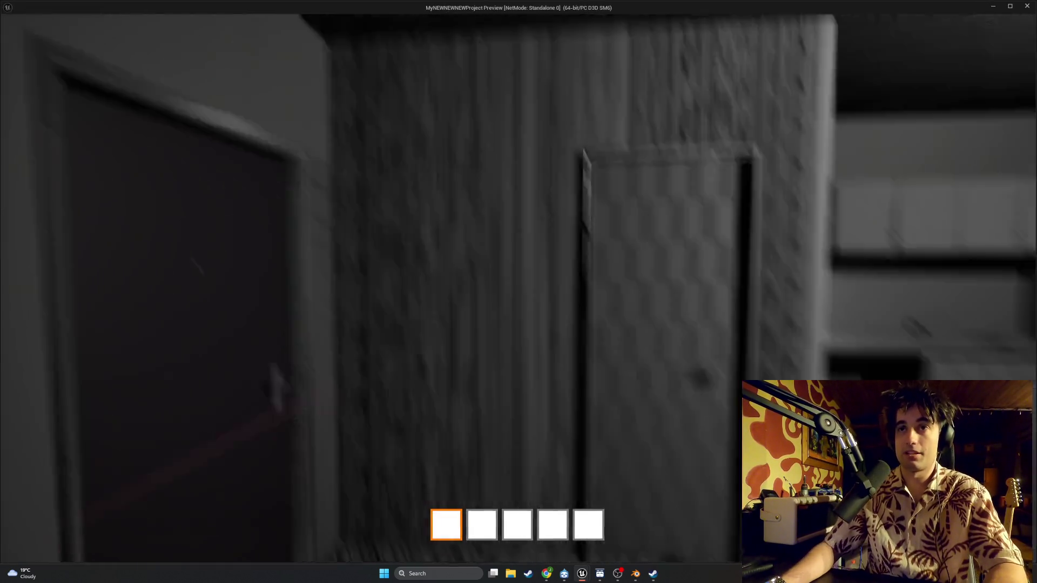
# Step: Pick up the guitar, end the preview, and bring the level editor back into focus
pyautogui.press('e')
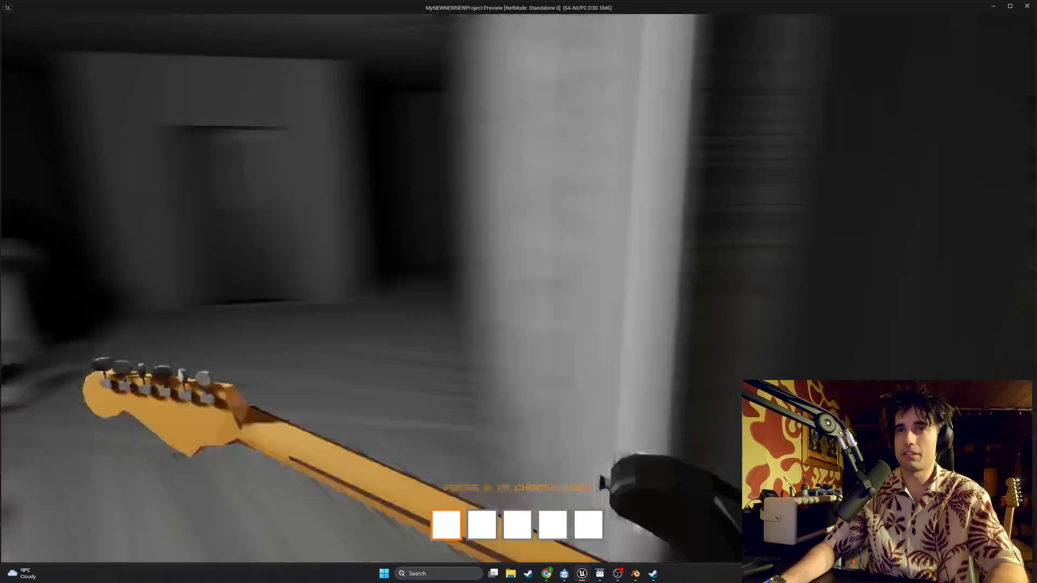
pyautogui.press('Escape')
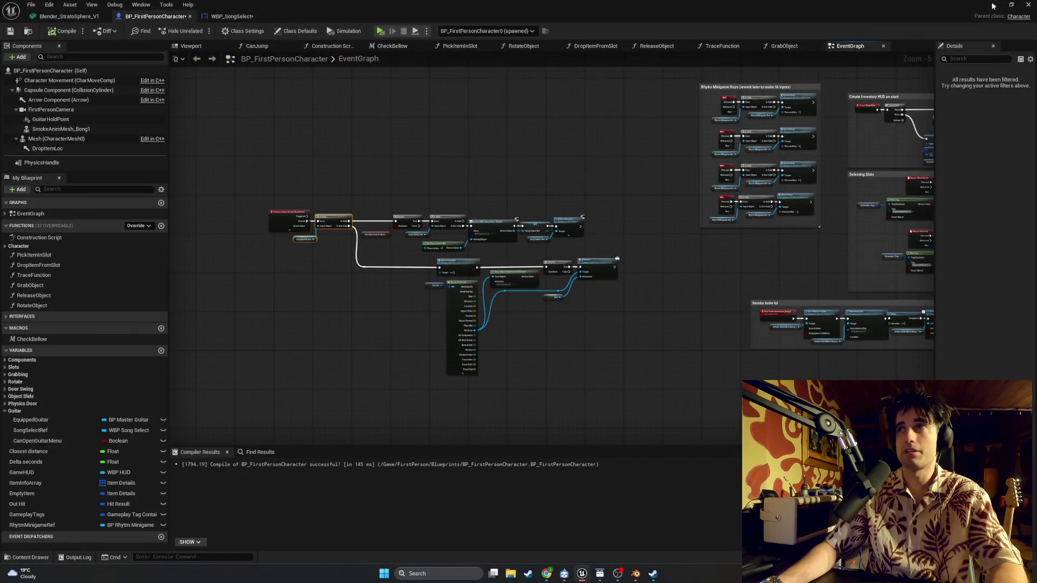
pyautogui.click(993, 5)
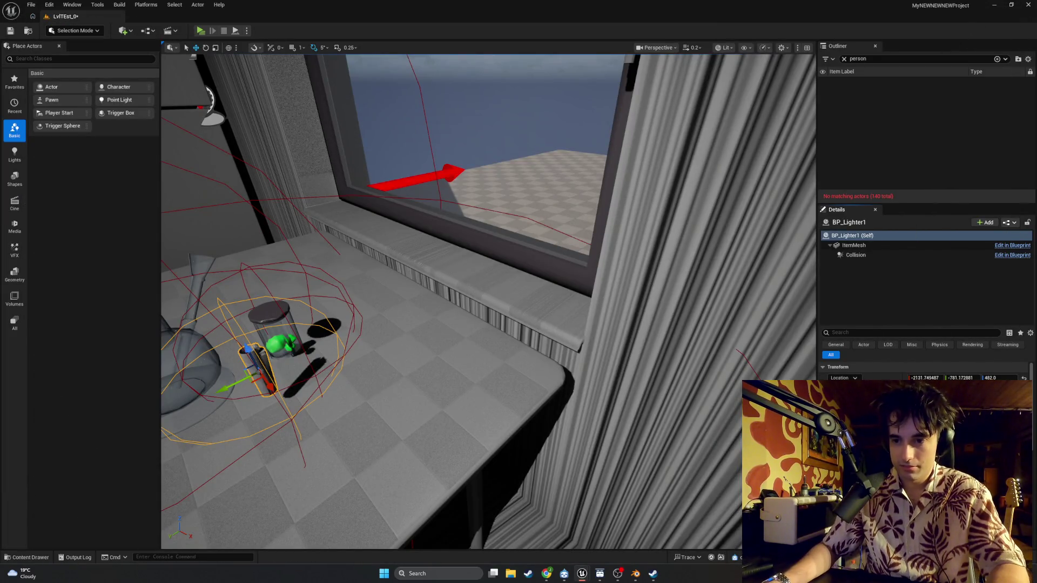
pyautogui.click(546, 574)
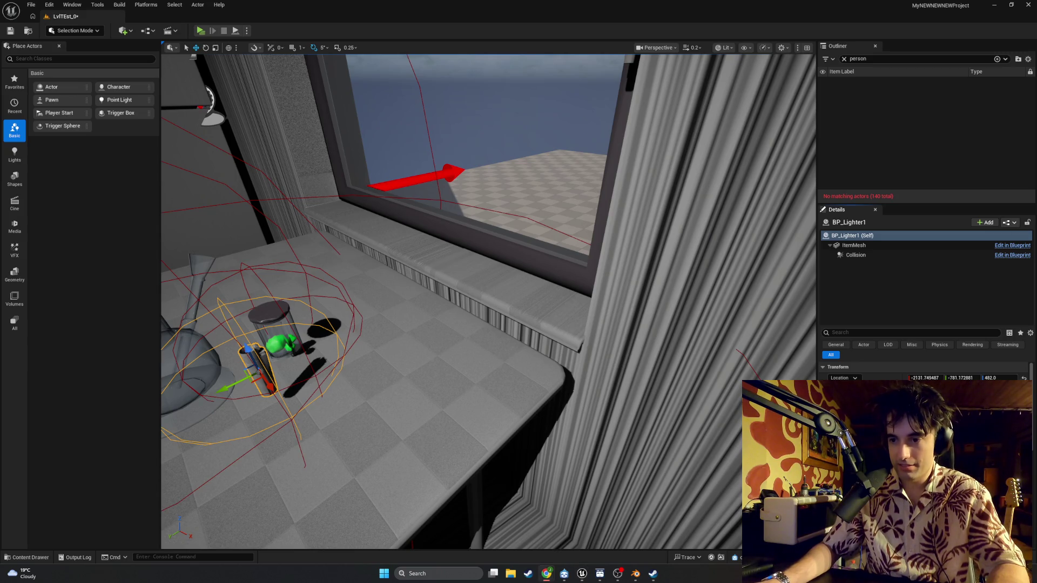
pyautogui.click(200, 39)
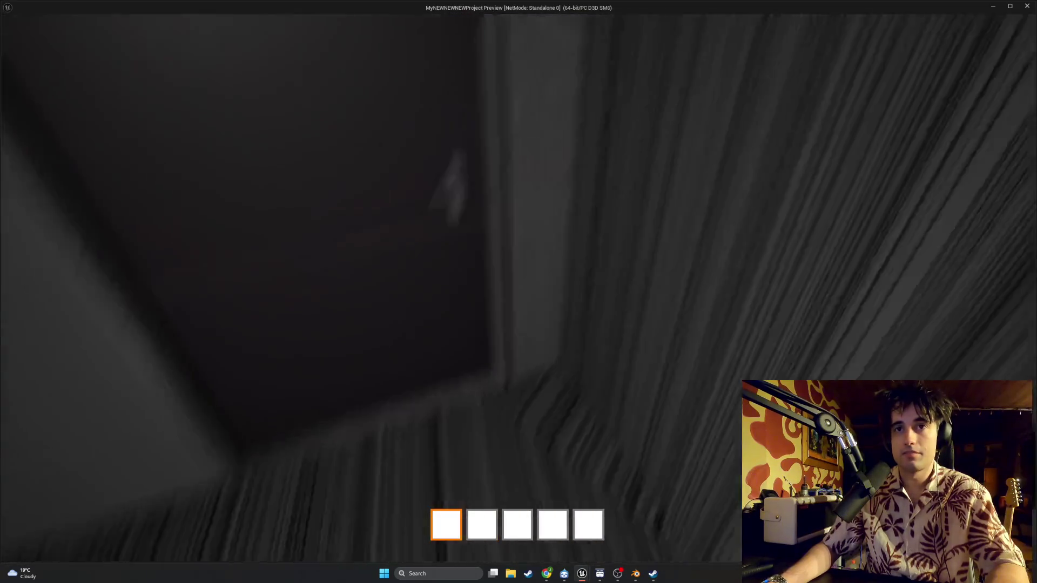
# Step: Walk through the level, ride the elevator to the window room, then stop and restart play
pyautogui.press('w')
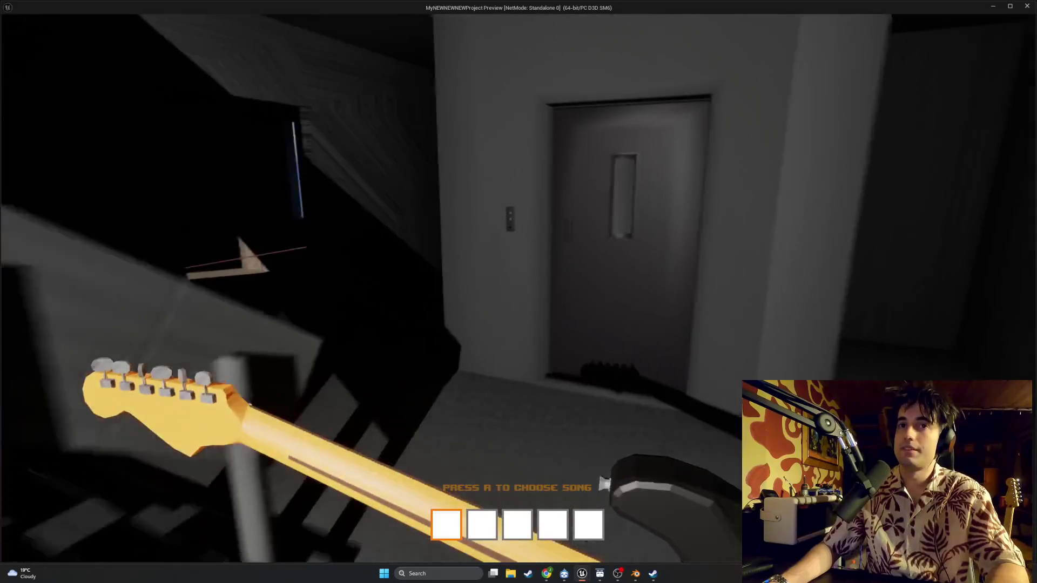
pyautogui.press('w')
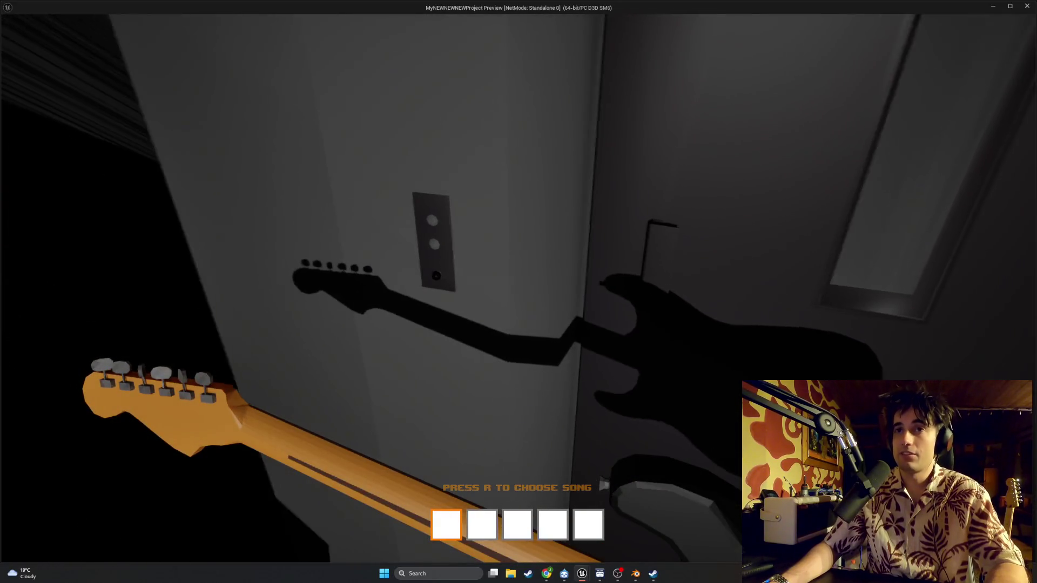
pyautogui.press('w')
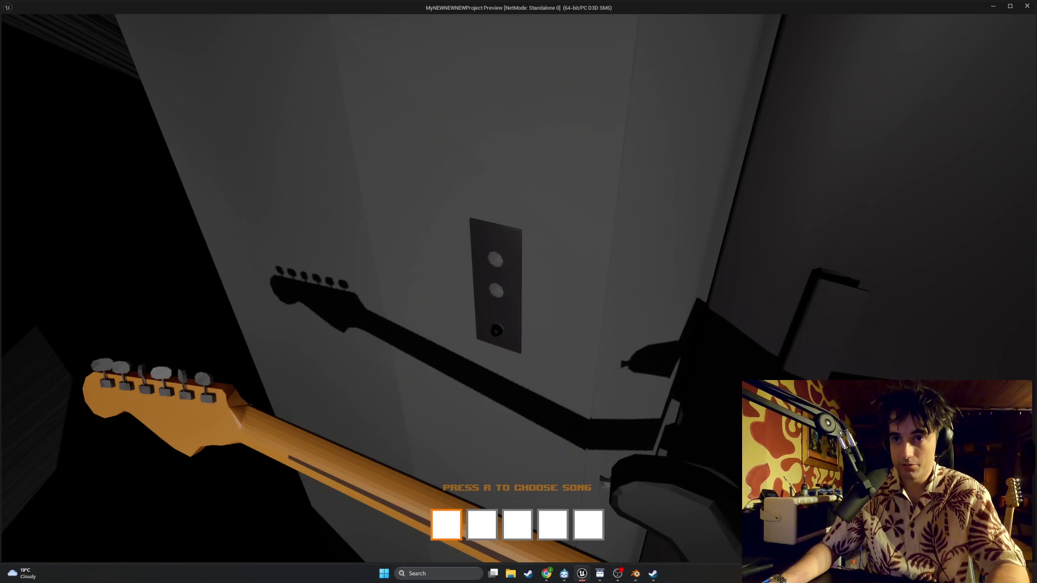
pyautogui.press('e')
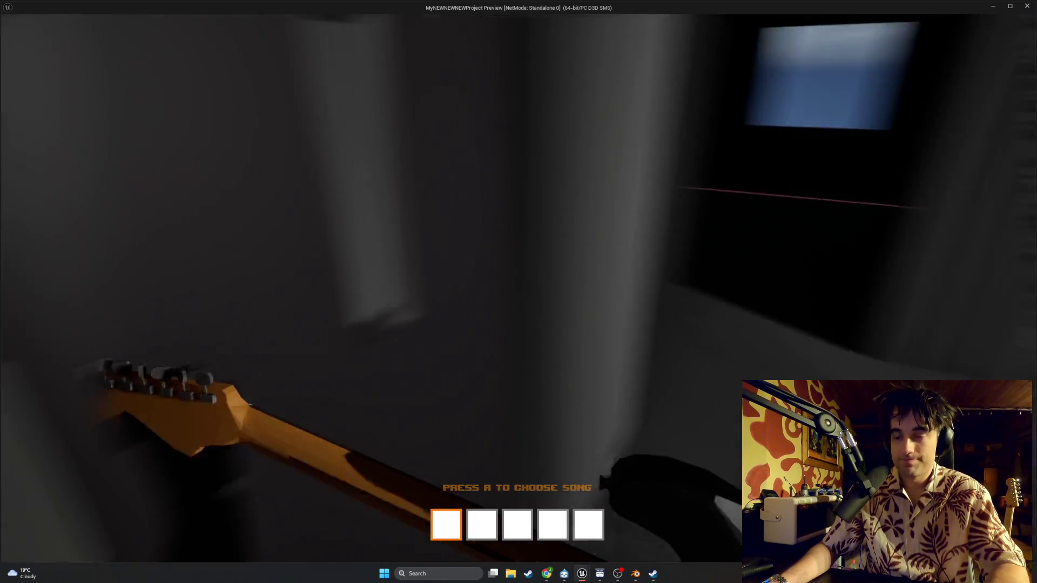
pyautogui.press('w')
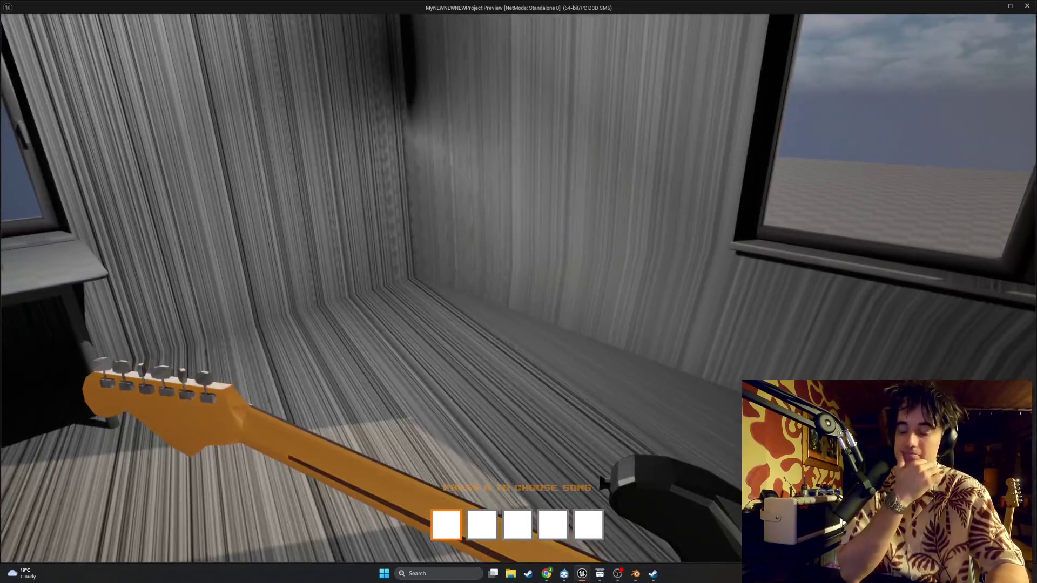
pyautogui.press('Escape')
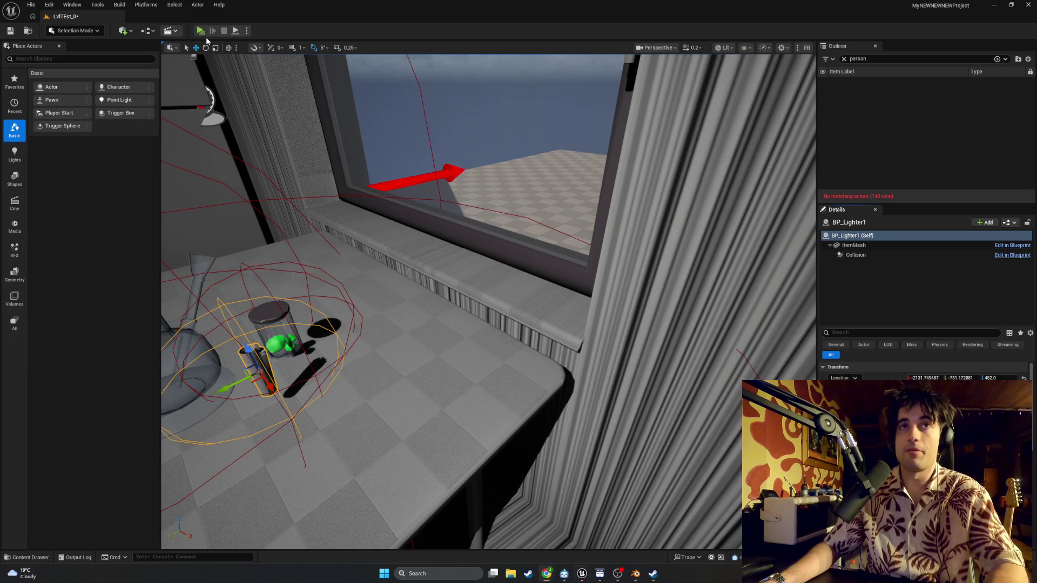
pyautogui.click(201, 31)
pyautogui.press('w')
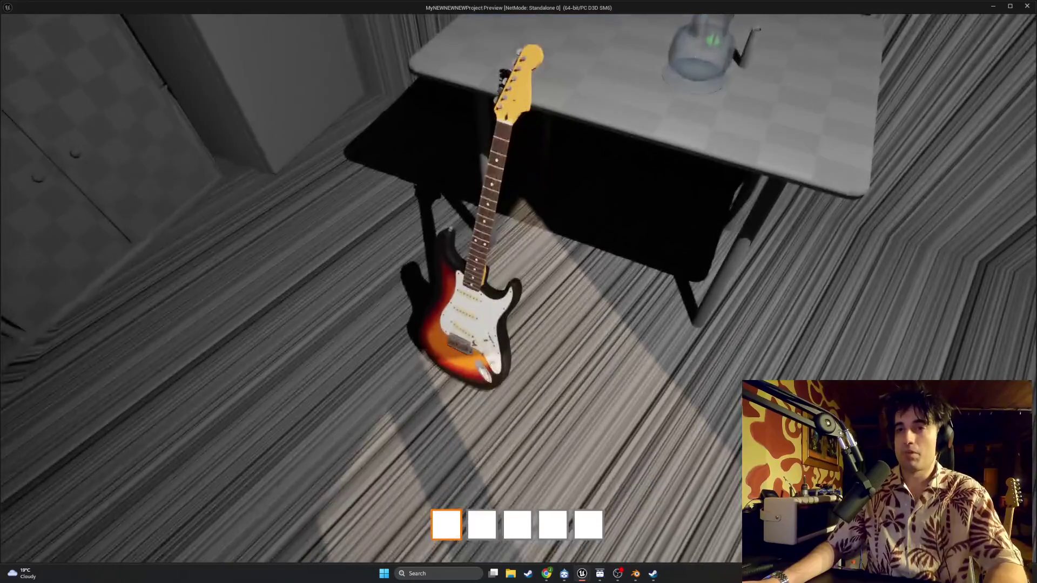
pyautogui.press('e')
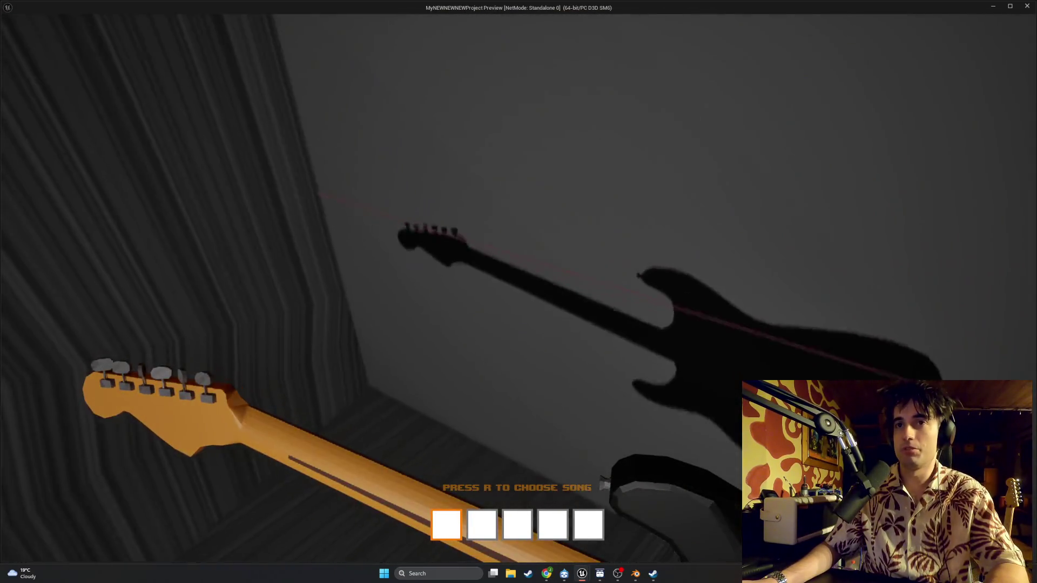
pyautogui.press('r')
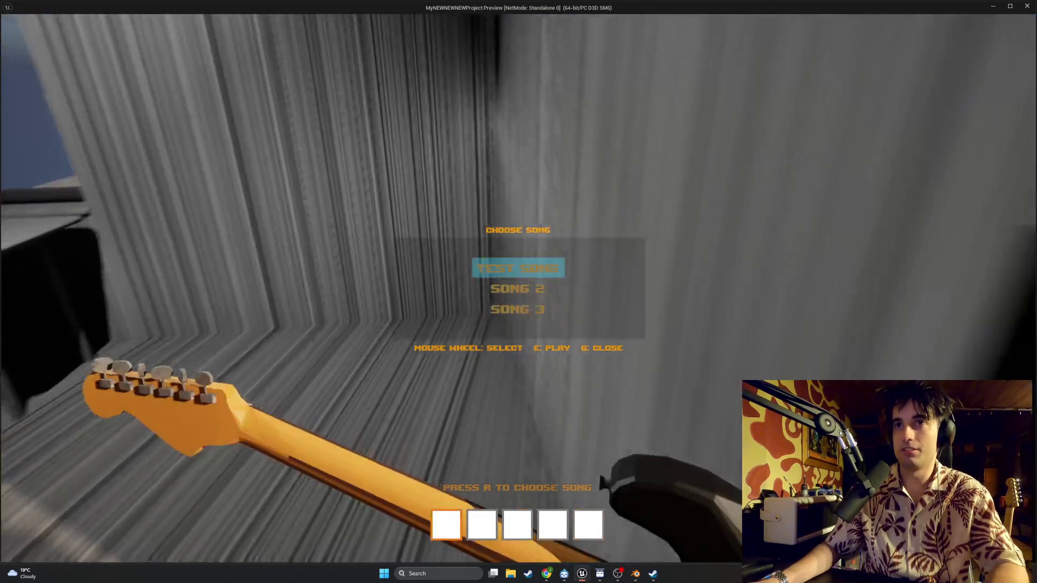
pyautogui.scroll(-2, 518, 292)
pyautogui.scroll(2, 518, 292)
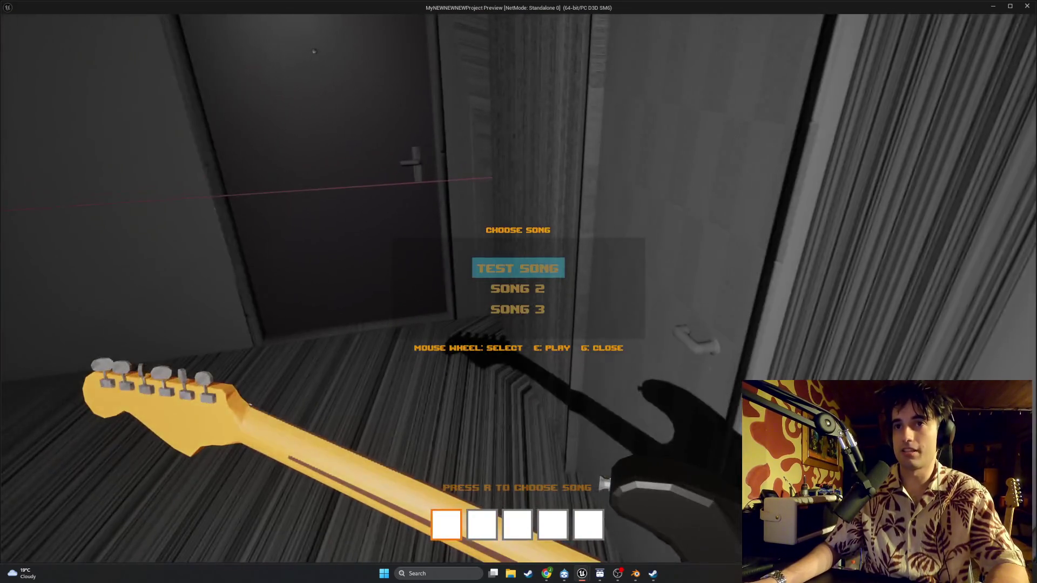
pyautogui.scroll(1, 518, 292)
pyautogui.scroll(-1, 519, 292)
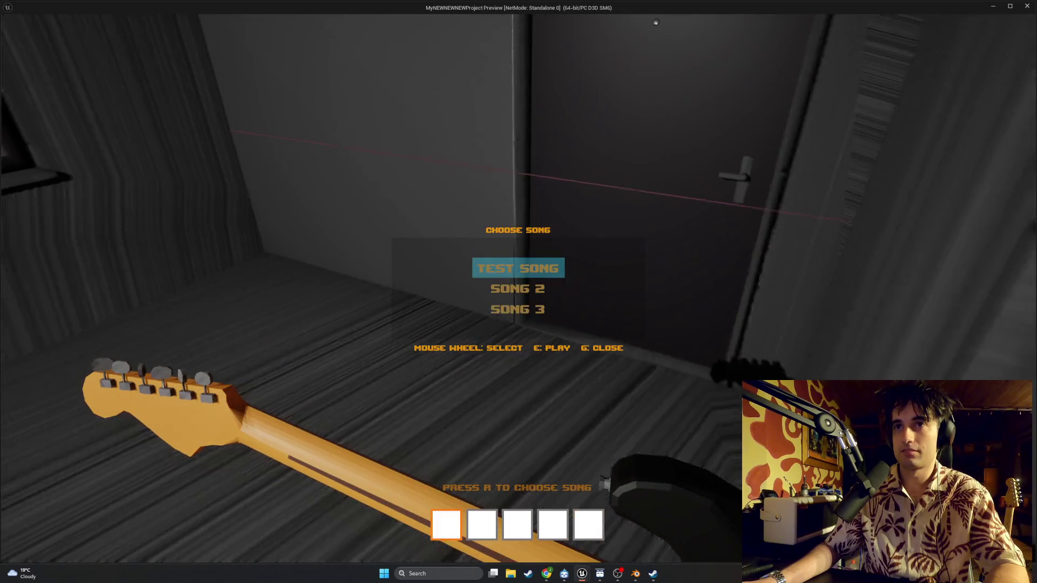
pyautogui.scroll(1, 518, 291)
pyautogui.scroll(-1, 518, 292)
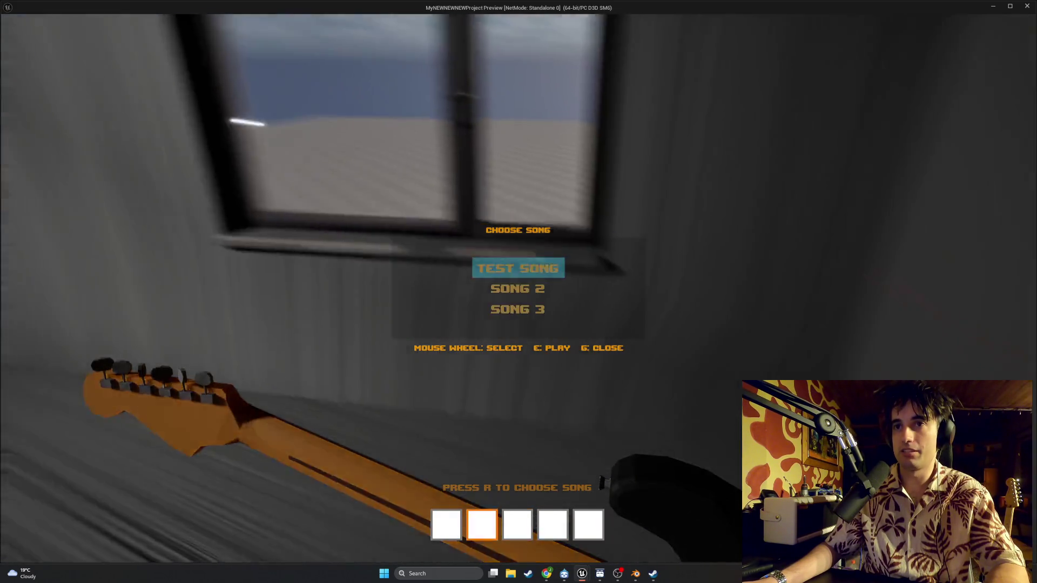
pyautogui.scroll(1, 519, 292)
pyautogui.press('Escape')
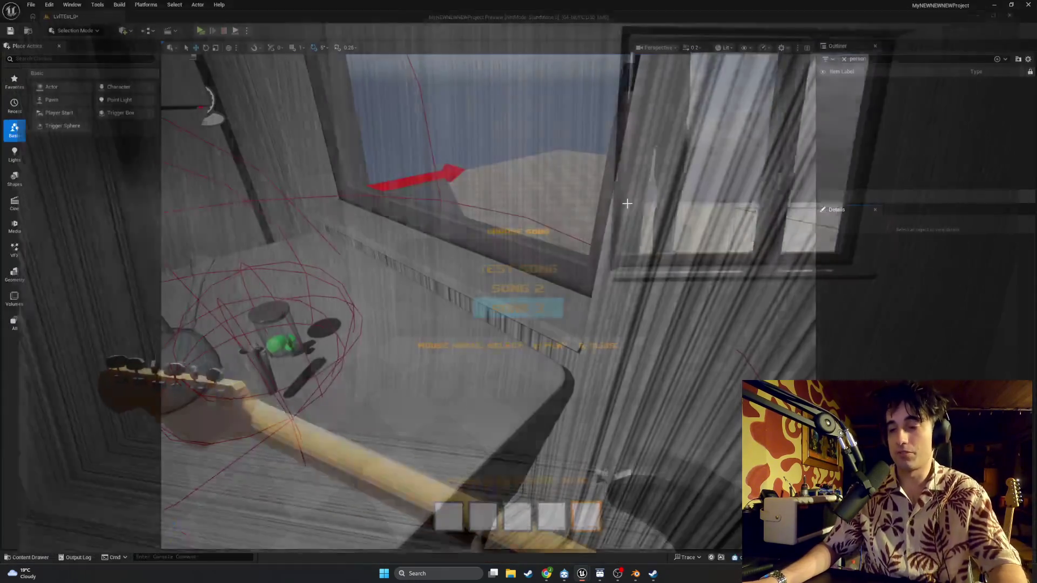
# Step: Bring the BP_FirstPersonCharacter editor forward, zoom around its EventGraph, and open the Content Drawer
pyautogui.moveTo(648, 324)
pyautogui.mouseDown()
pyautogui.moveTo(540, 324)
pyautogui.moveTo(540, 346)
pyautogui.moveTo(583, 346)
pyautogui.moveTo(583, 307)
pyautogui.mouseUp()
pyautogui.moveTo(524, 358)
pyautogui.mouseDown()
pyautogui.moveTo(556, 359)
pyautogui.moveTo(523, 359)
pyautogui.mouseUp()
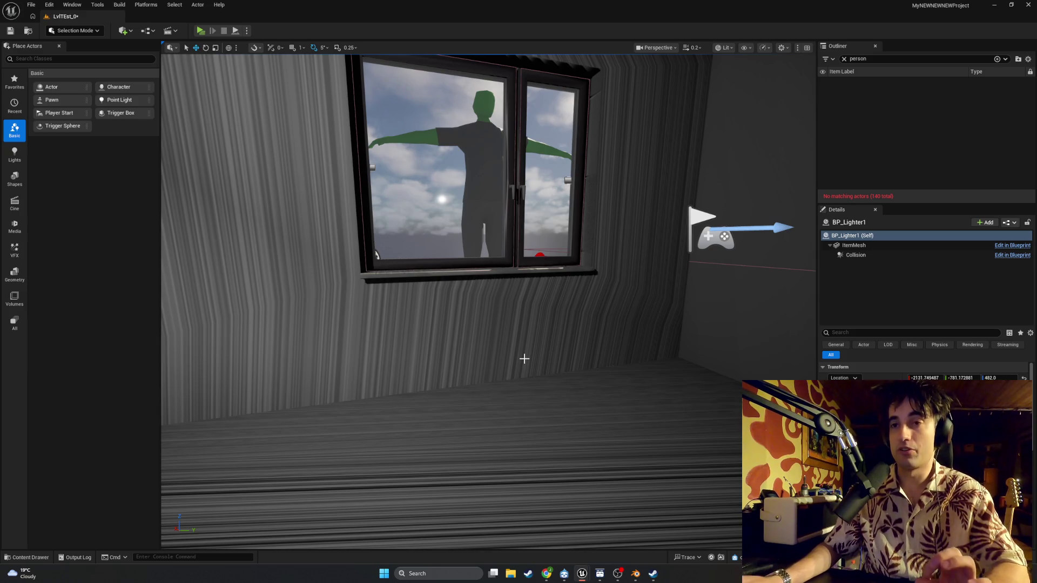
pyautogui.moveTo(581, 573)
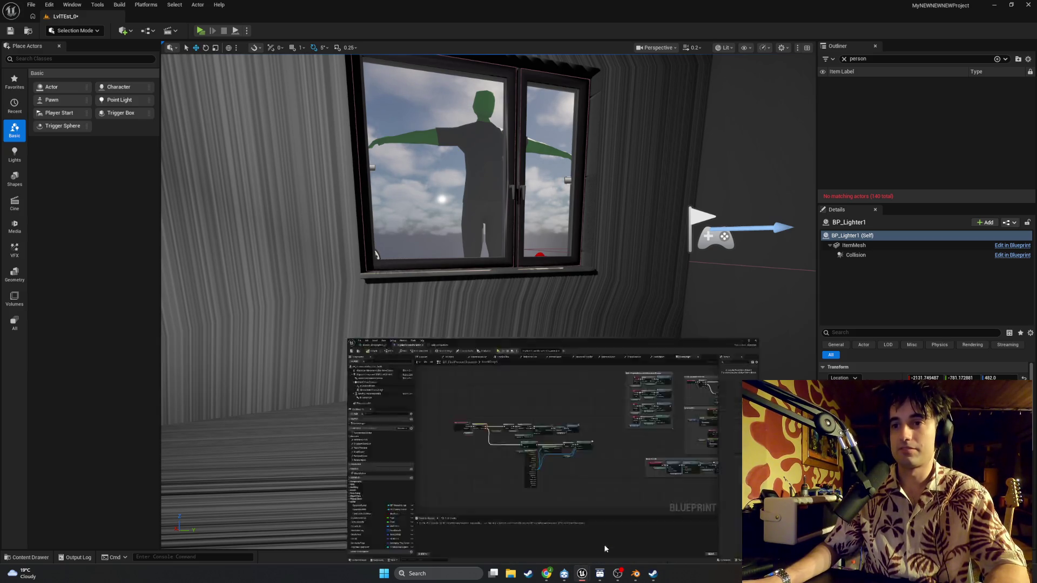
pyautogui.click(604, 544)
pyautogui.scroll(4, 608, 287)
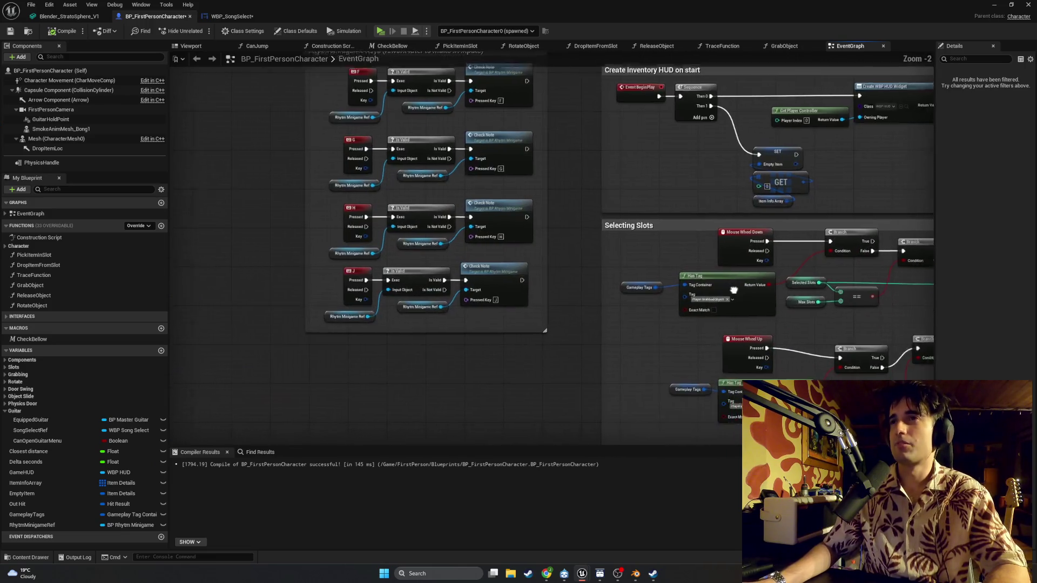
pyautogui.scroll(-6, 733, 290)
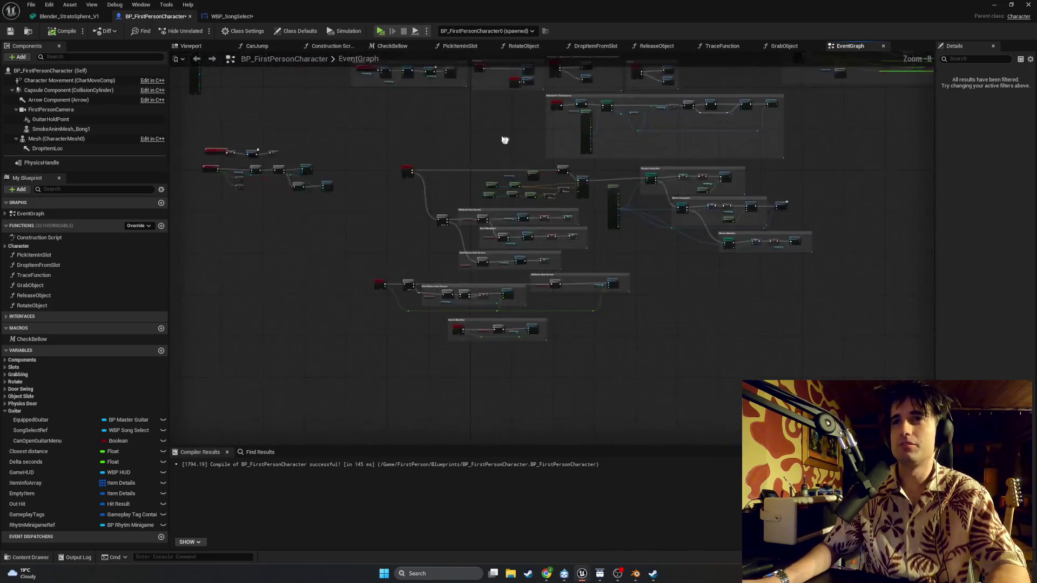
pyautogui.scroll(7, 505, 140)
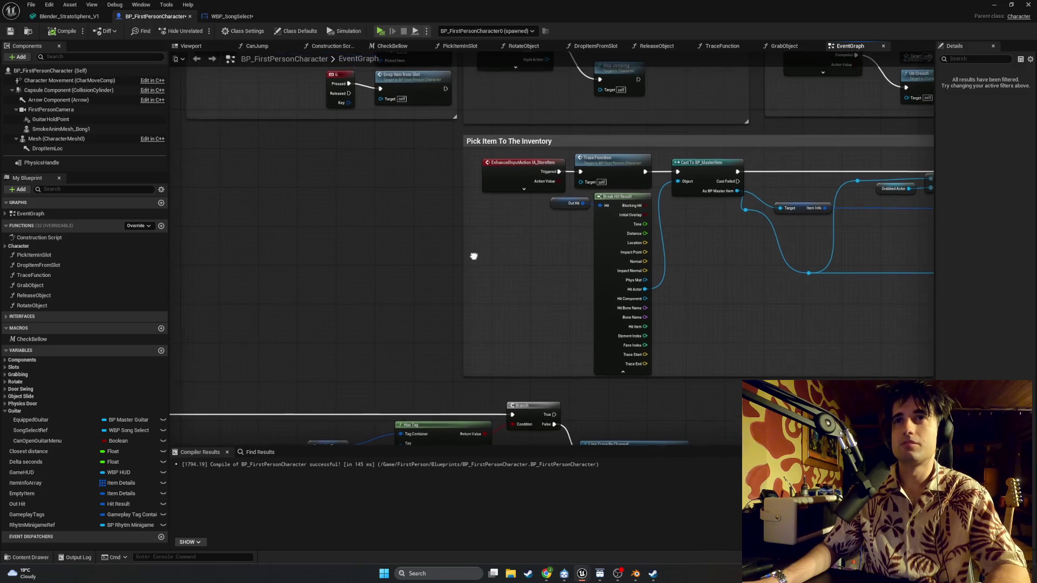
pyautogui.scroll(1, 497, 186)
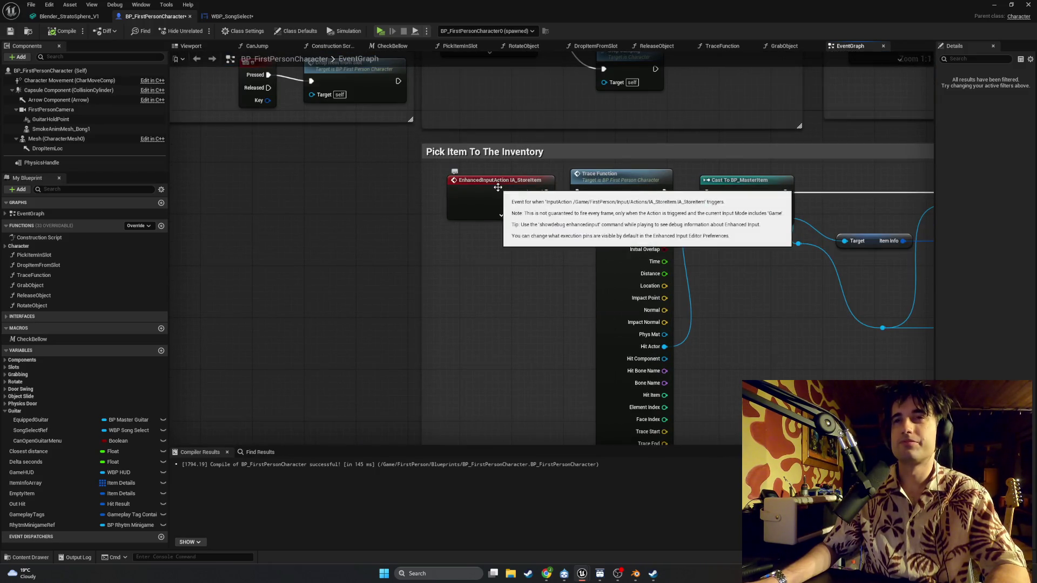
pyautogui.scroll(-5, 448, 234)
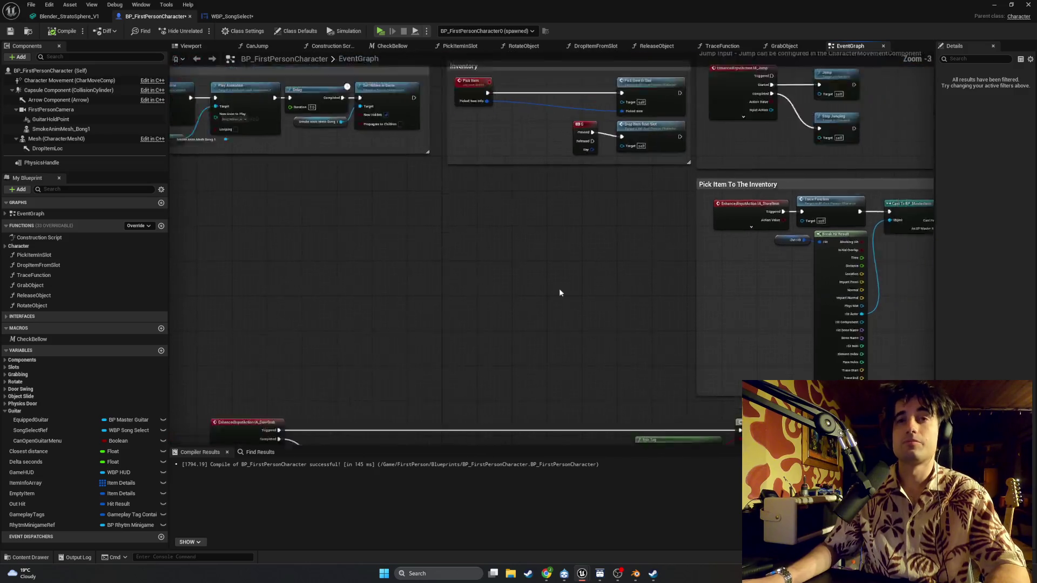
pyautogui.scroll(2, 629, 265)
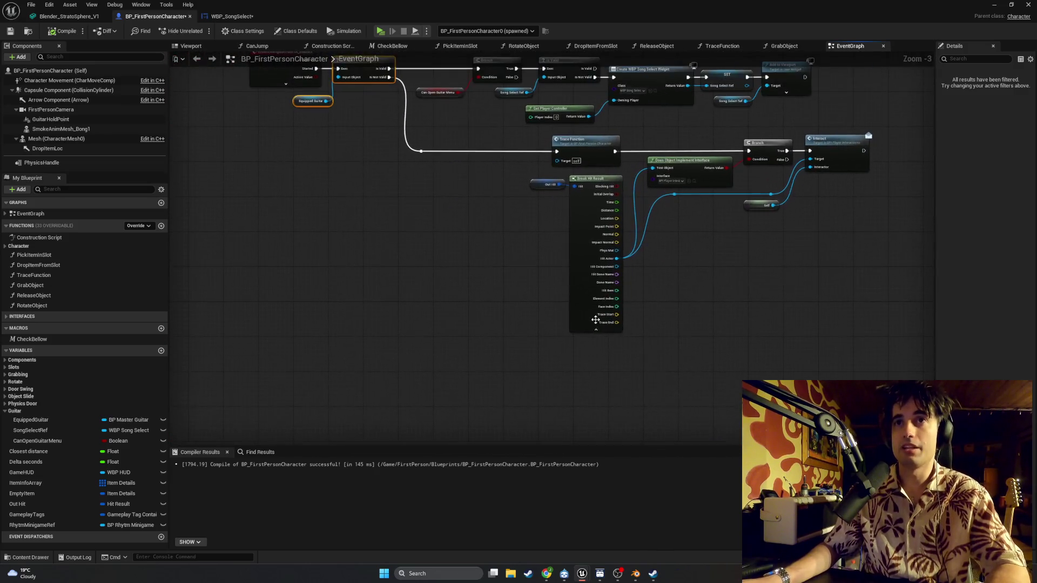
pyautogui.click(47, 556)
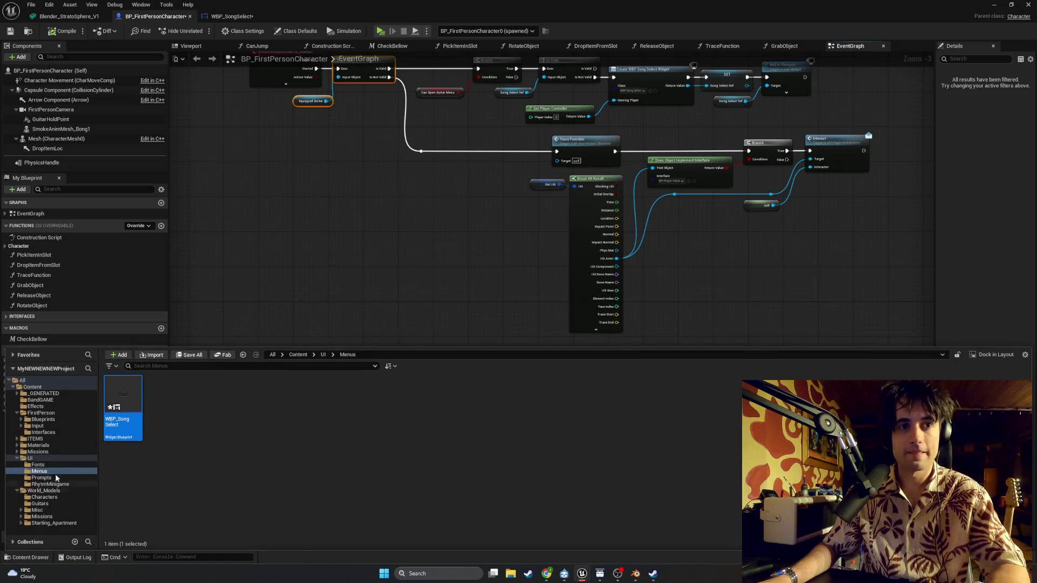
# Step: Browse to FirstPerson > Input > Actions and add an Input Action from the right-click Input menu
pyautogui.click(50, 426)
pyautogui.doubleClick(121, 403)
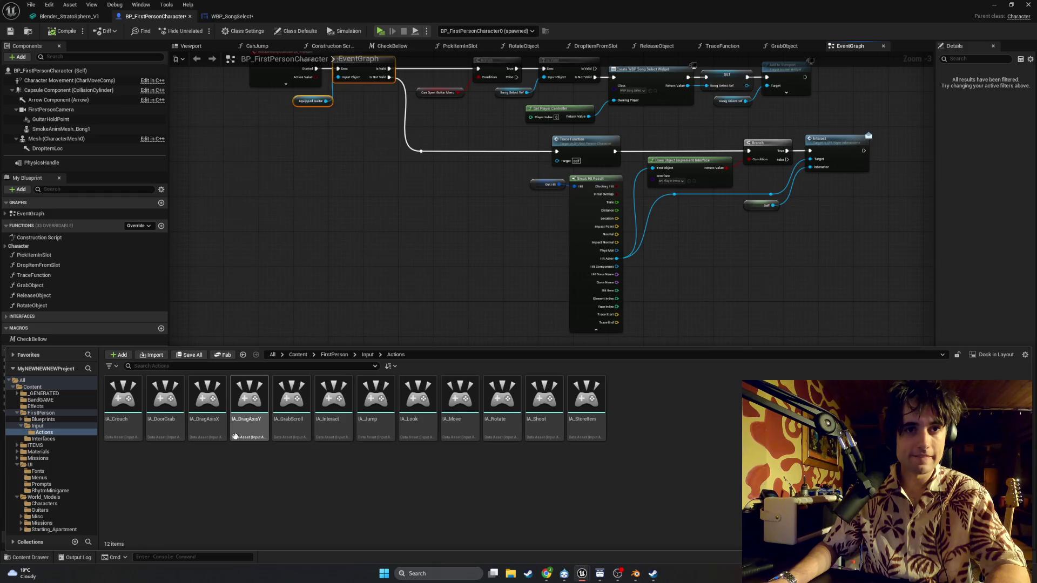
pyautogui.rightClick(659, 422)
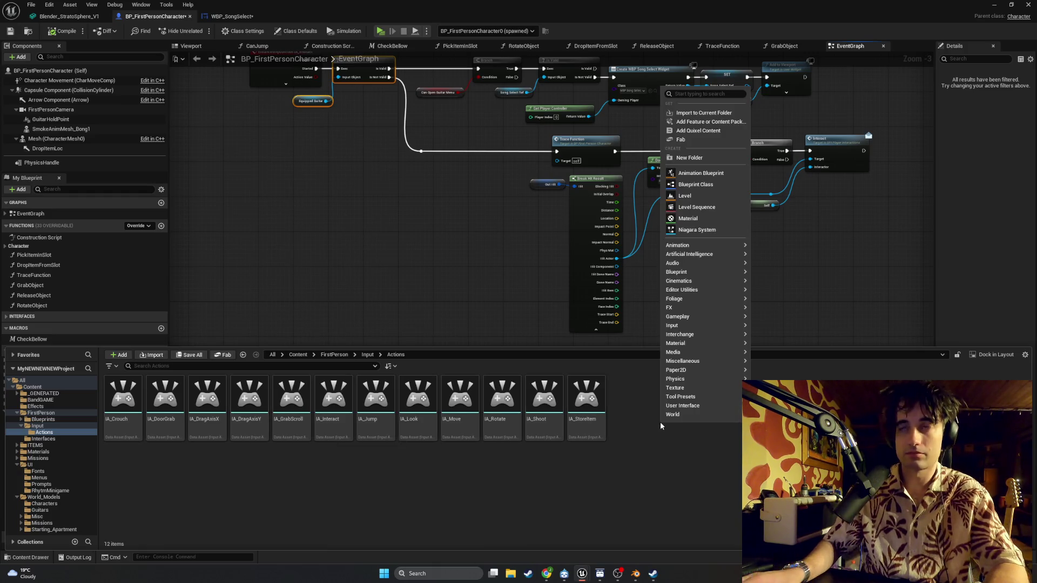
pyautogui.moveTo(726, 262)
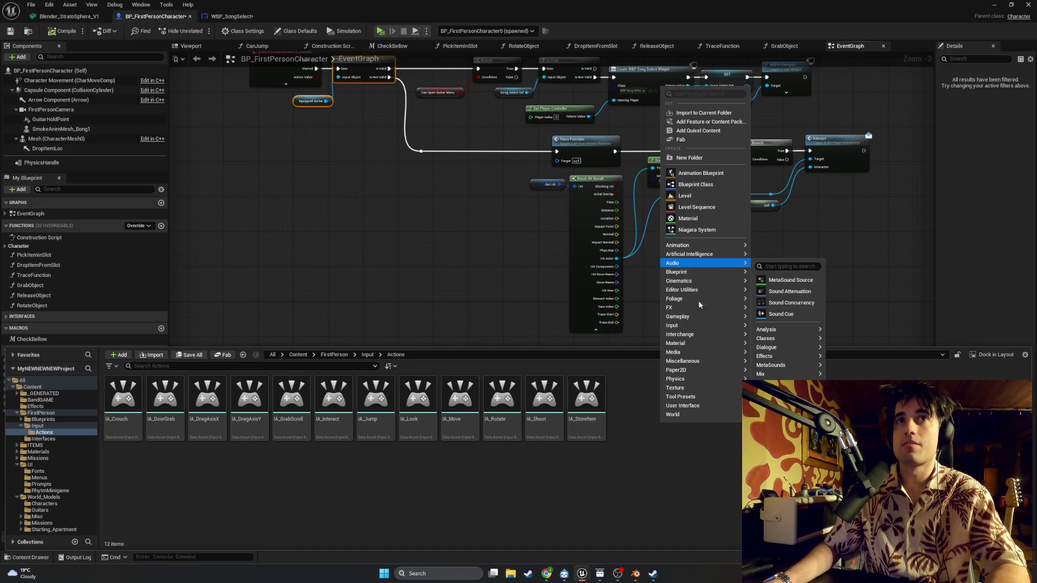
pyautogui.moveTo(691, 244)
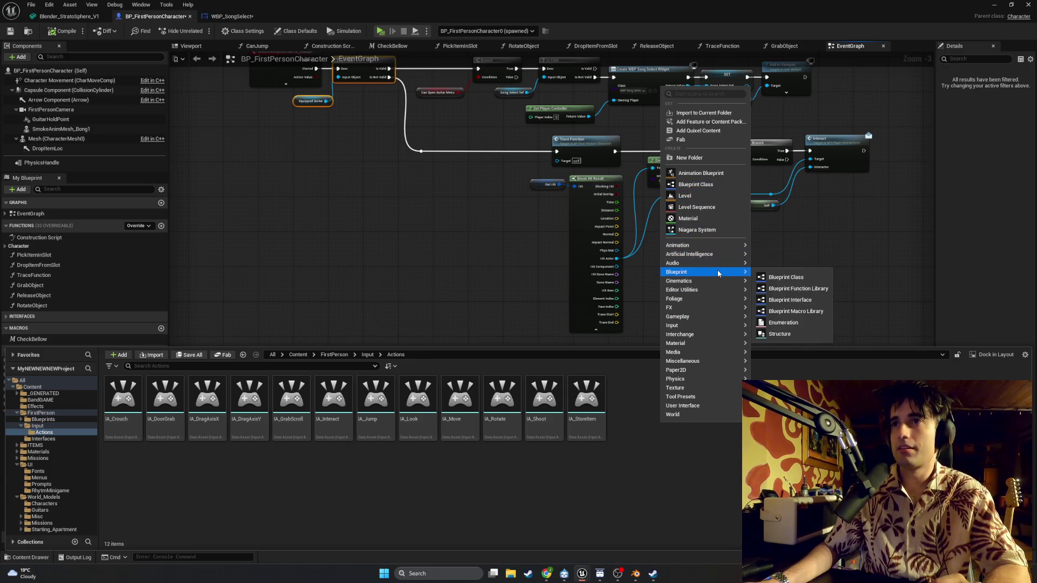
pyautogui.moveTo(704, 326)
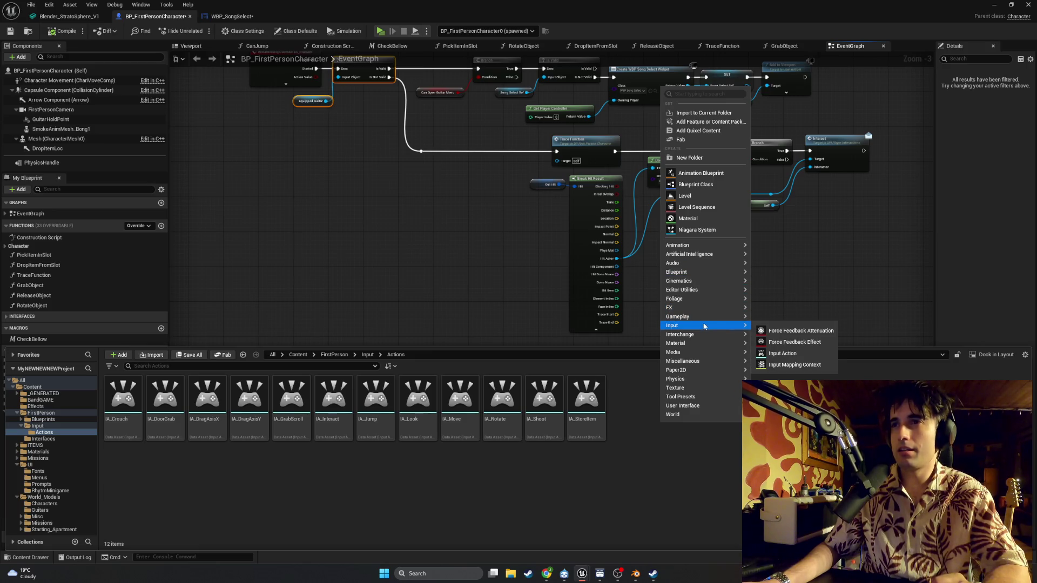
pyautogui.click(775, 360)
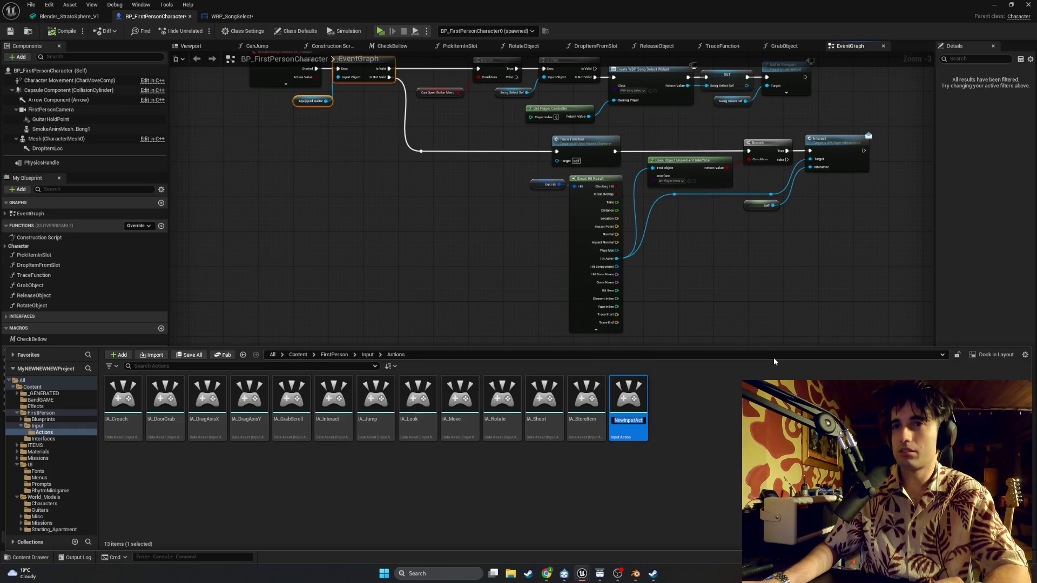
# Step: Name the new input action asset IA_Equipped_Interact
pyautogui.write('IA_')
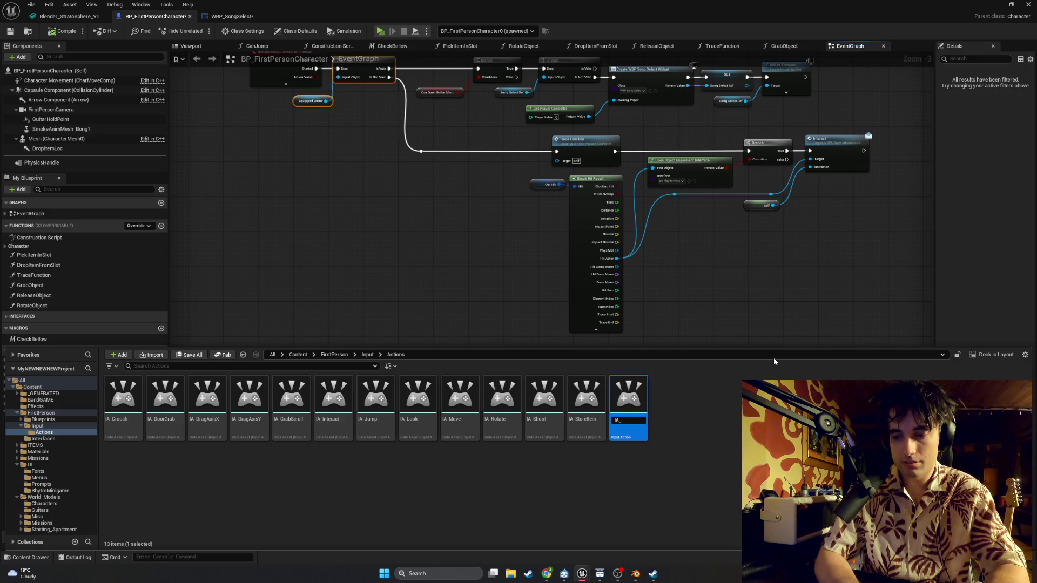
pyautogui.write('Equipped')
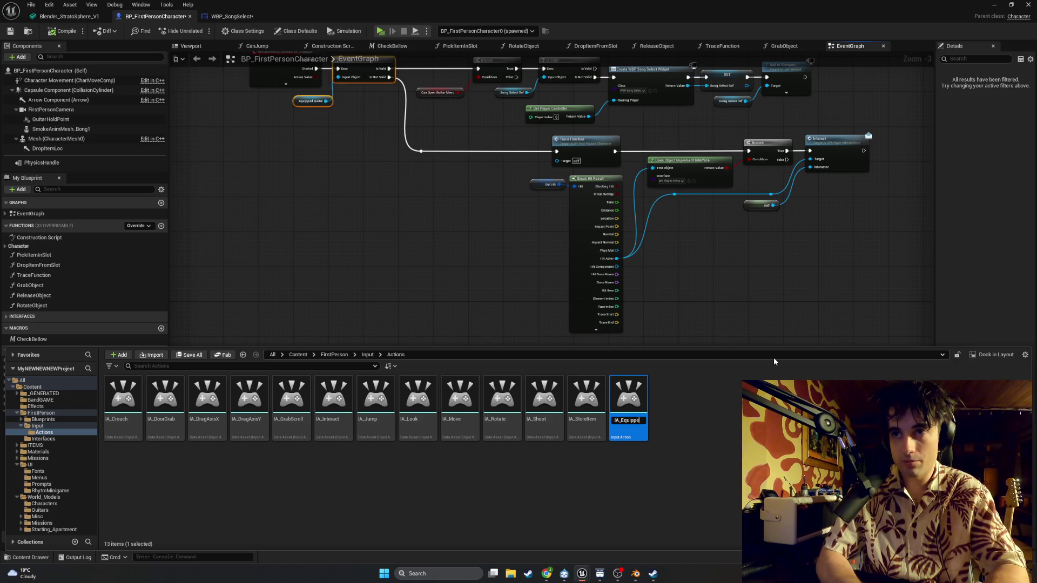
pyautogui.write('Action')
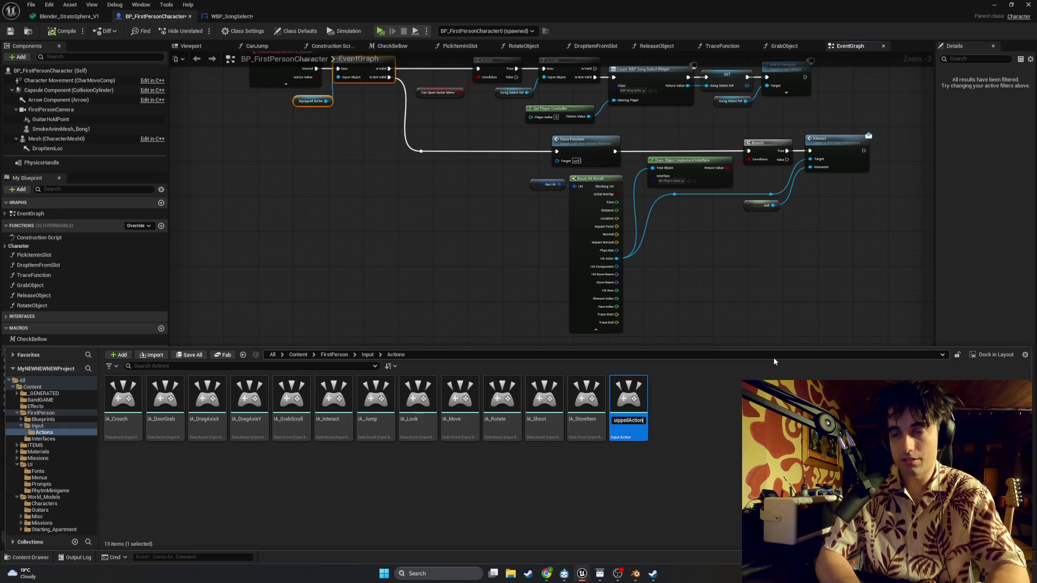
pyautogui.press('BackSpace')
pyautogui.press('BackSpace')
pyautogui.press('BackSpace')
pyautogui.write('_Interact')
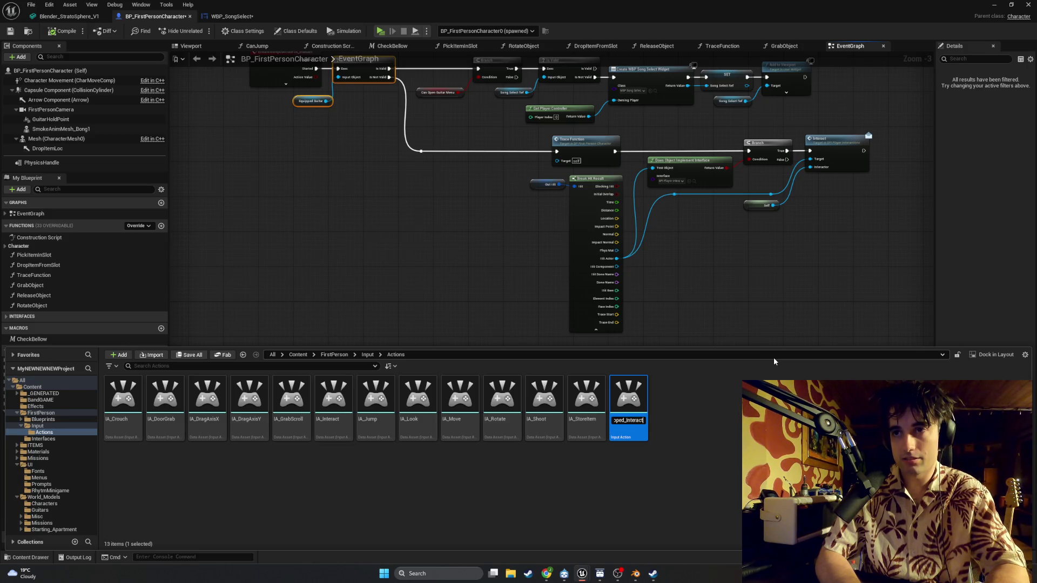
pyautogui.hotkey('ctrl', 'space')
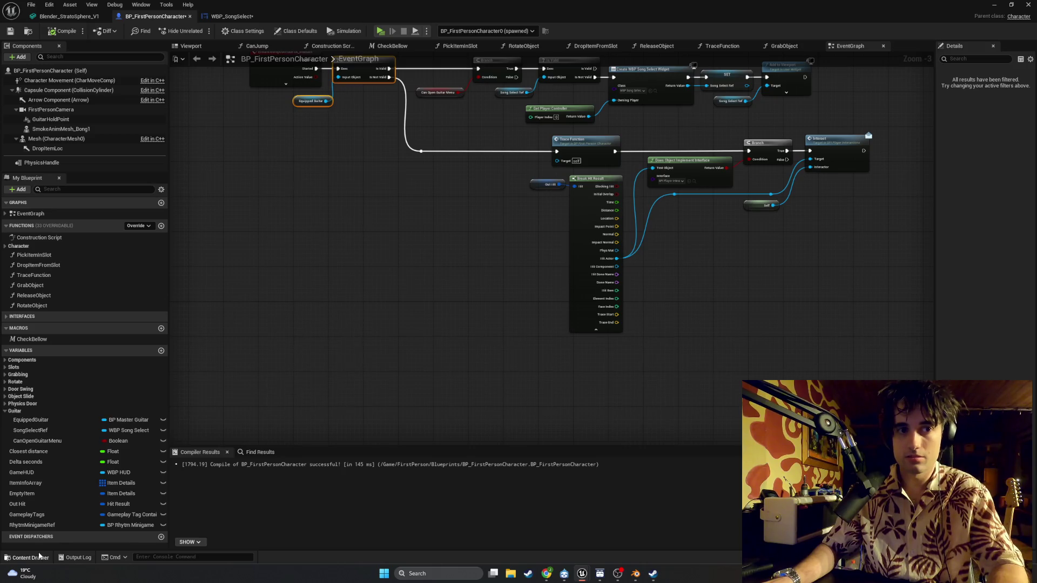
# Step: Snip a screenshot of the IA_Equipped_Interact tile, then open the asset for editing
pyautogui.click(34, 557)
pyautogui.press('shift+super+s')
pyautogui.moveTo(306, 451)
pyautogui.mouseDown()
pyautogui.moveTo(295, 382)
pyautogui.moveTo(275, 373)
pyautogui.mouseUp()
pyautogui.click(317, 452)
pyautogui.press('super+s')
pyautogui.press('Escape')
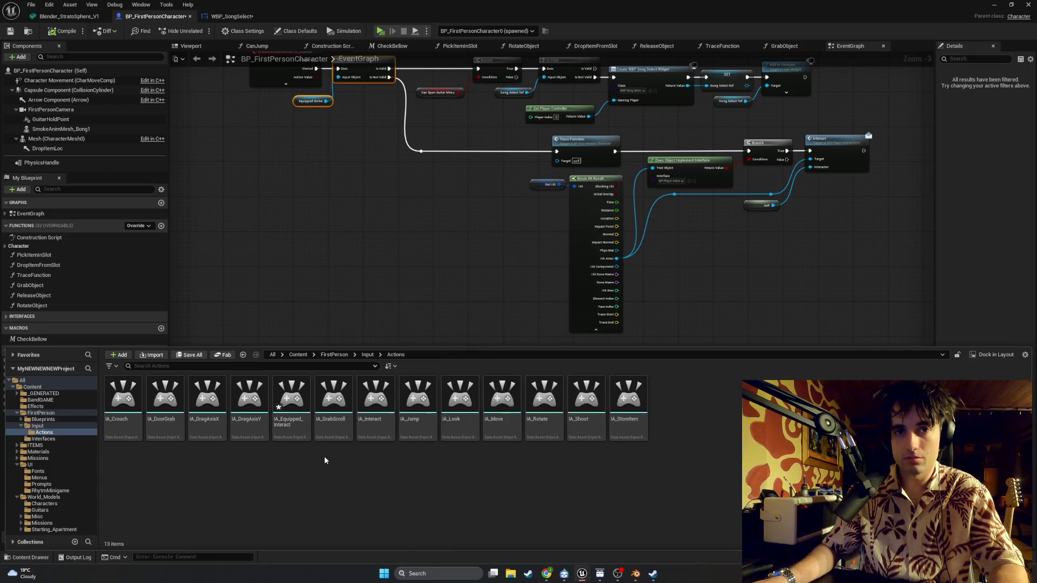
pyautogui.press('shift+super+s')
pyautogui.moveTo(317, 453); pyautogui.dragTo(268, 375)
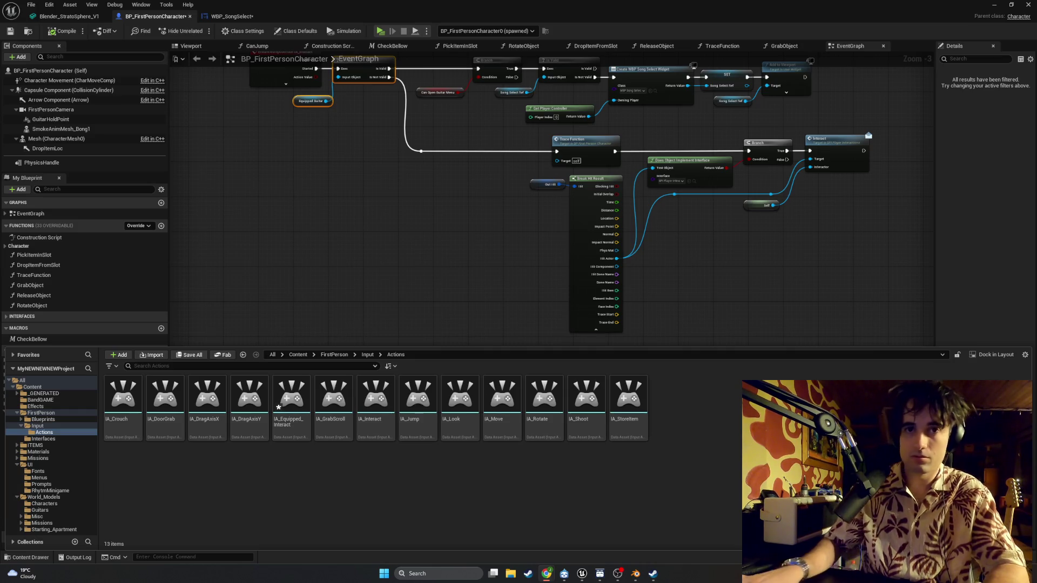
pyautogui.doubleClick(296, 398)
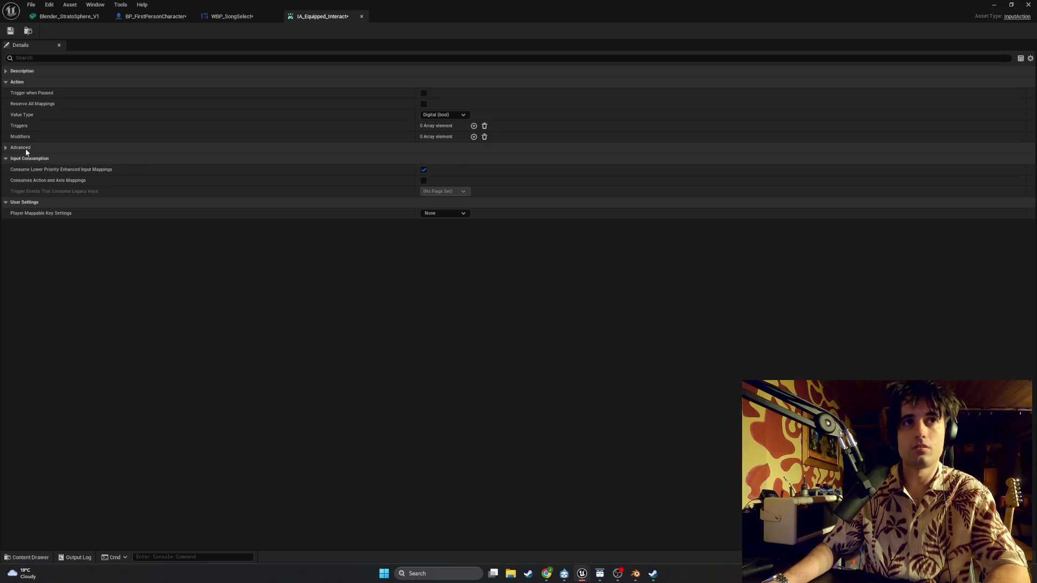
# Step: Expand IA_Equipped_Interact's Advanced settings, then open IMC_Default from the Input folder
pyautogui.click(10, 149)
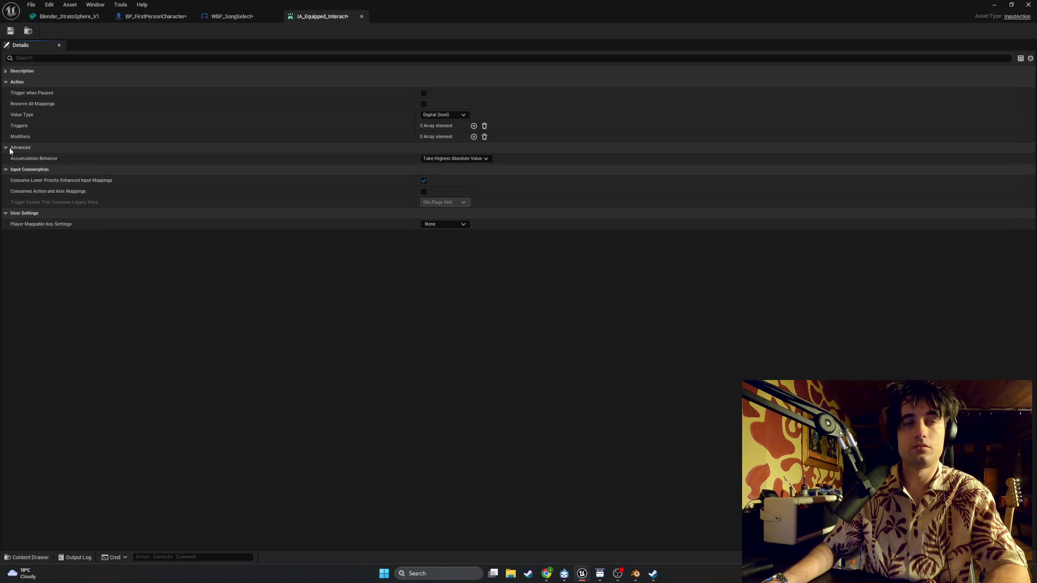
pyautogui.click(7, 71)
pyautogui.click(7, 70)
pyautogui.click(27, 557)
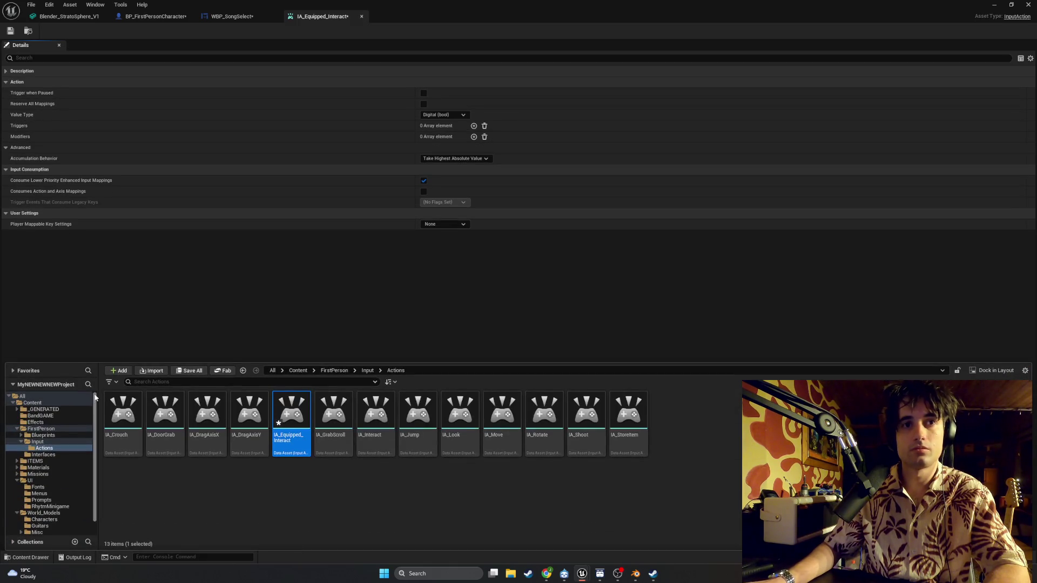
pyautogui.click(37, 441)
pyautogui.click(162, 429)
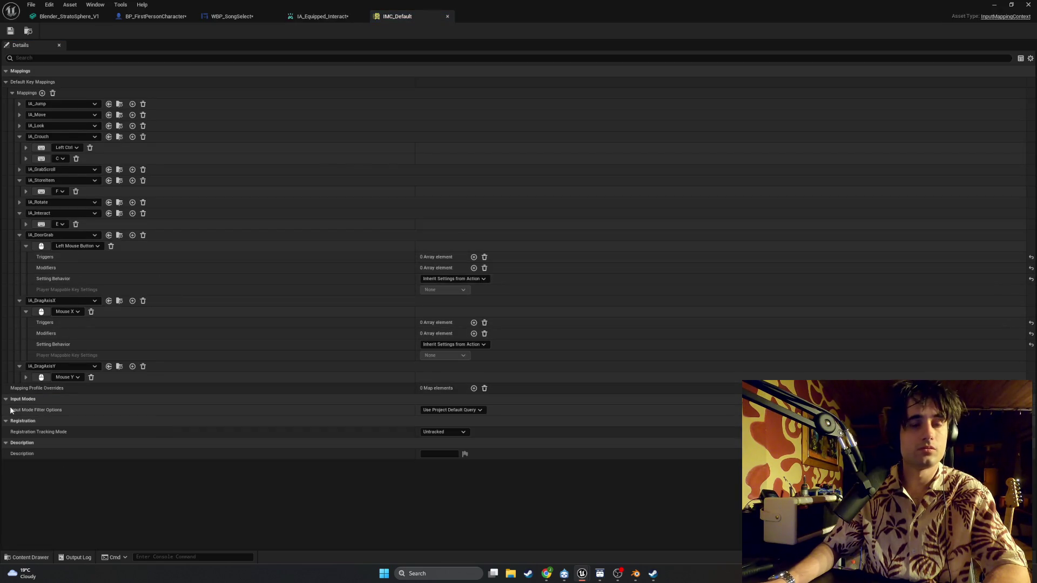
# Step: Collapse the existing IA_DoorGrab, IA_StoreItem, IA_Interact, IA_Crouch and IA_DragAxisX mapping entries
pyautogui.click(12, 93)
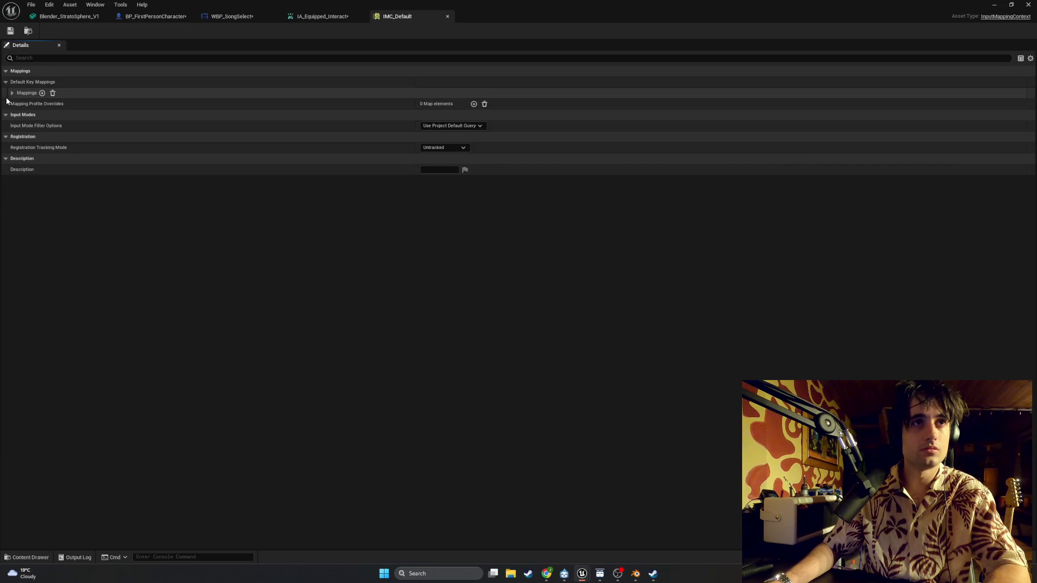
pyautogui.click(11, 93)
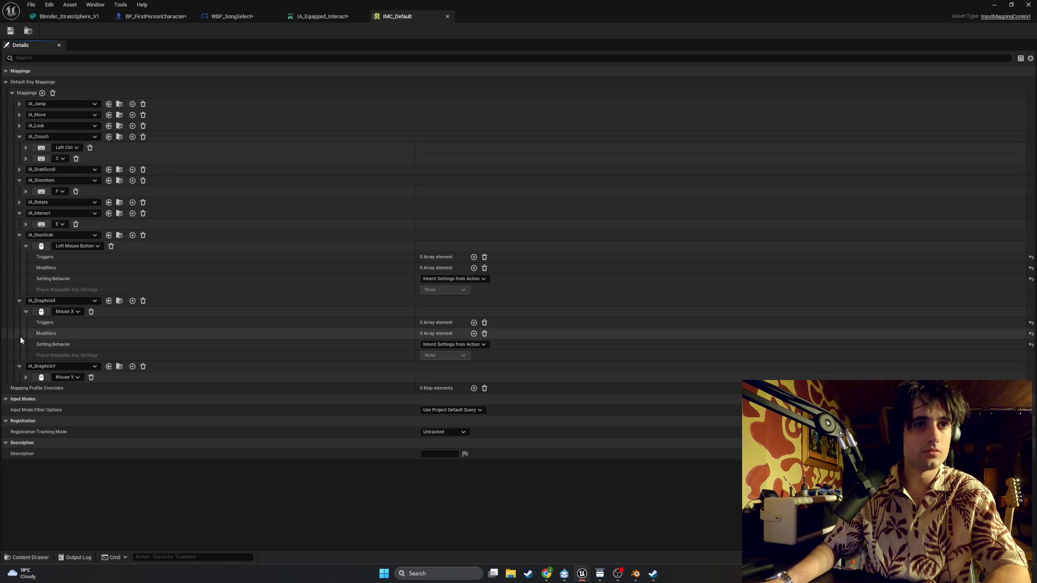
pyautogui.click(19, 234)
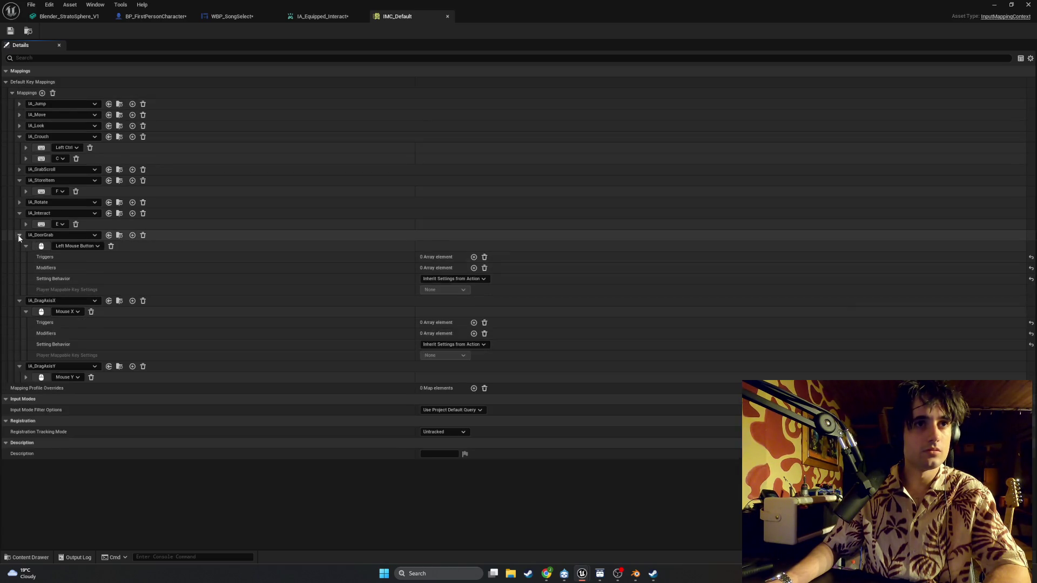
pyautogui.click(19, 213)
pyautogui.click(19, 180)
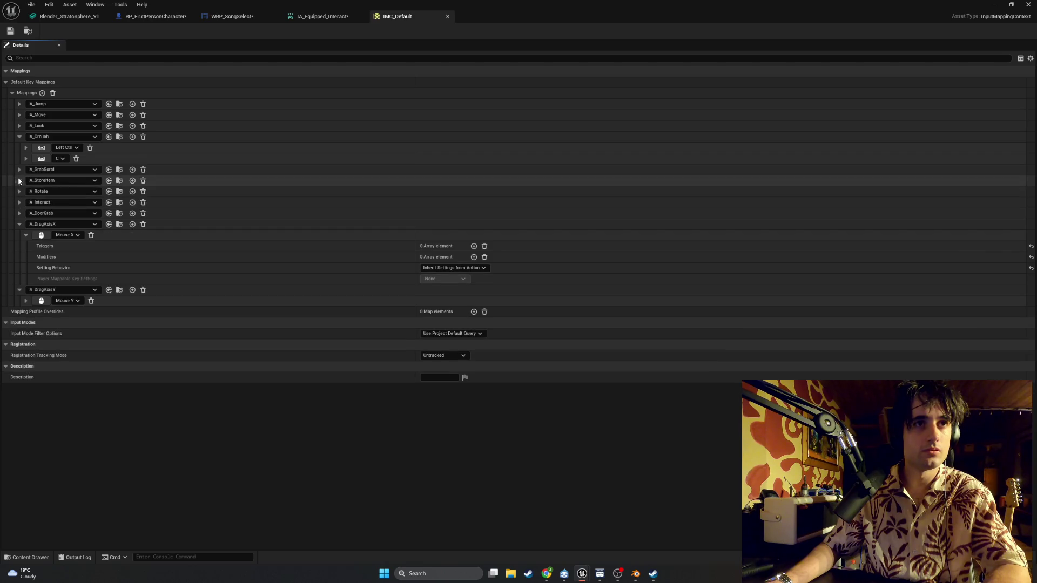
pyautogui.click(19, 138)
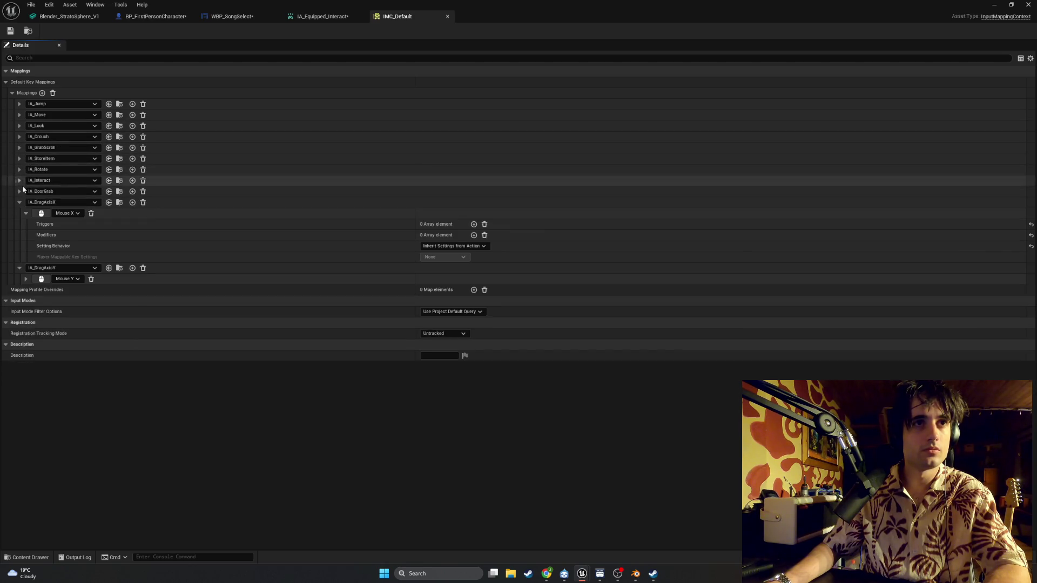
pyautogui.click(19, 203)
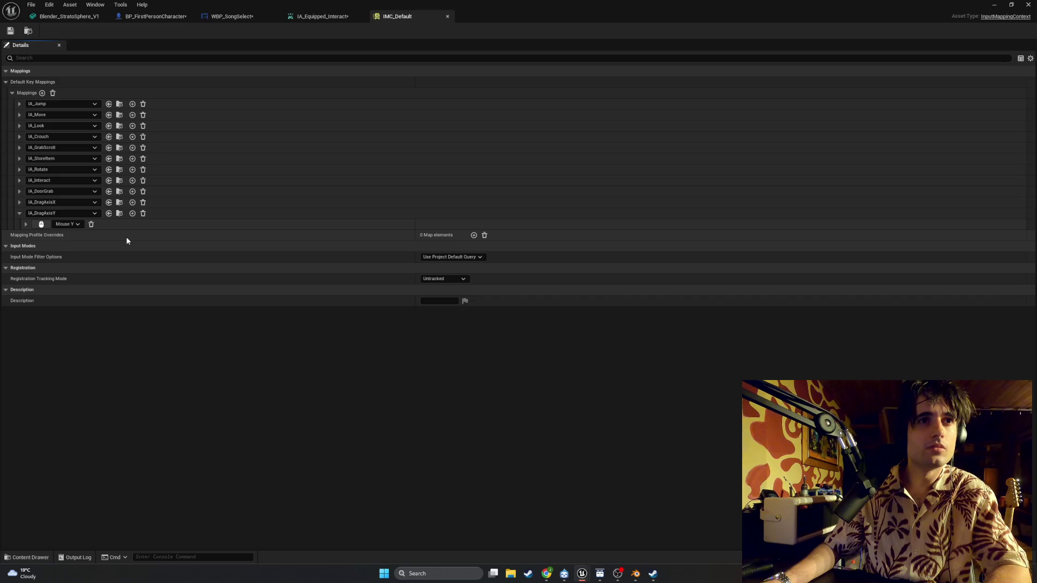
# Step: Add a new mapping entry assigned to IA_Equipped_Interact
pyautogui.click(42, 93)
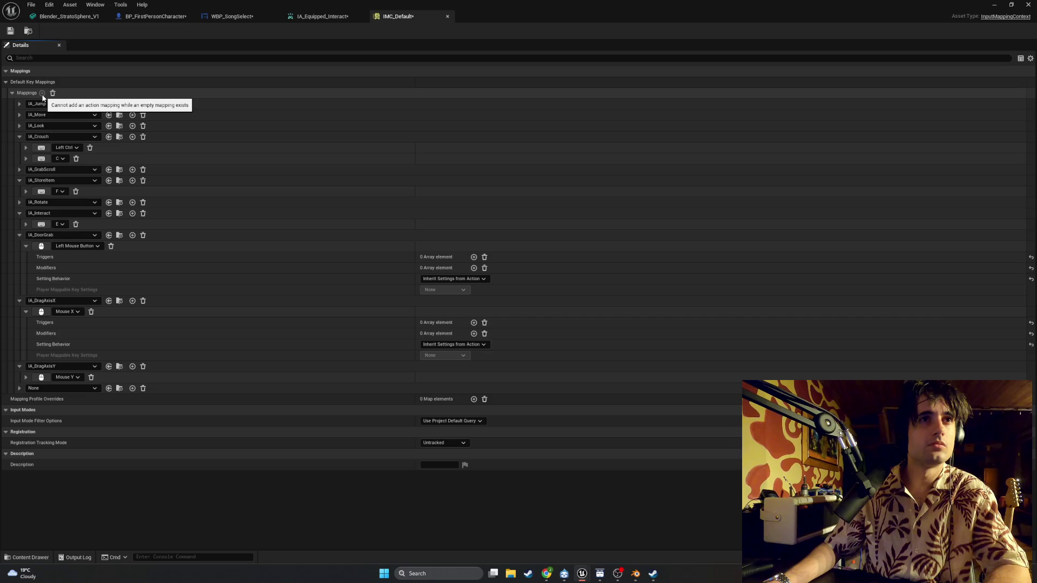
pyautogui.click(66, 388)
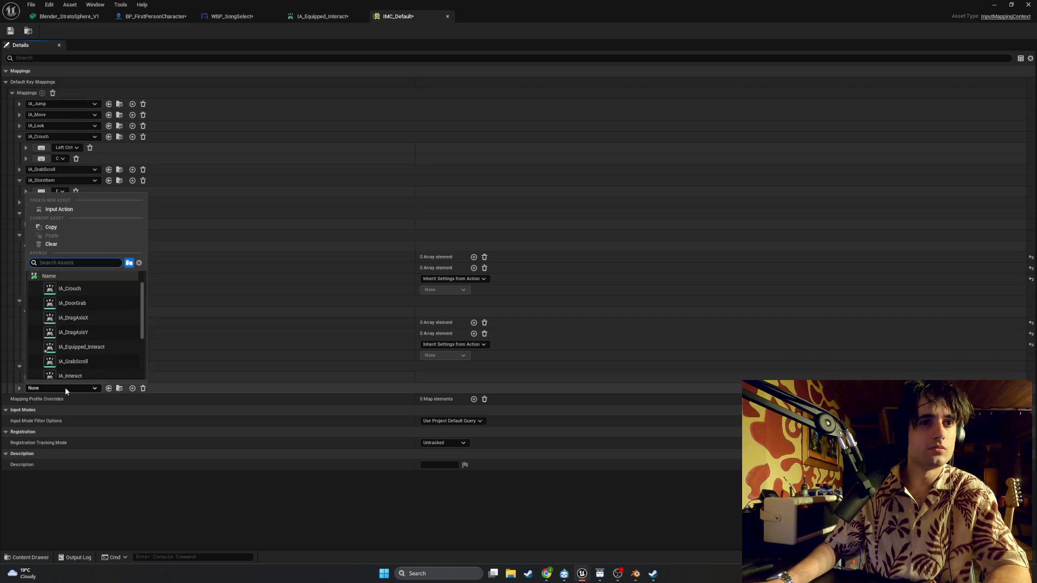
pyautogui.scroll(-3, 89, 334)
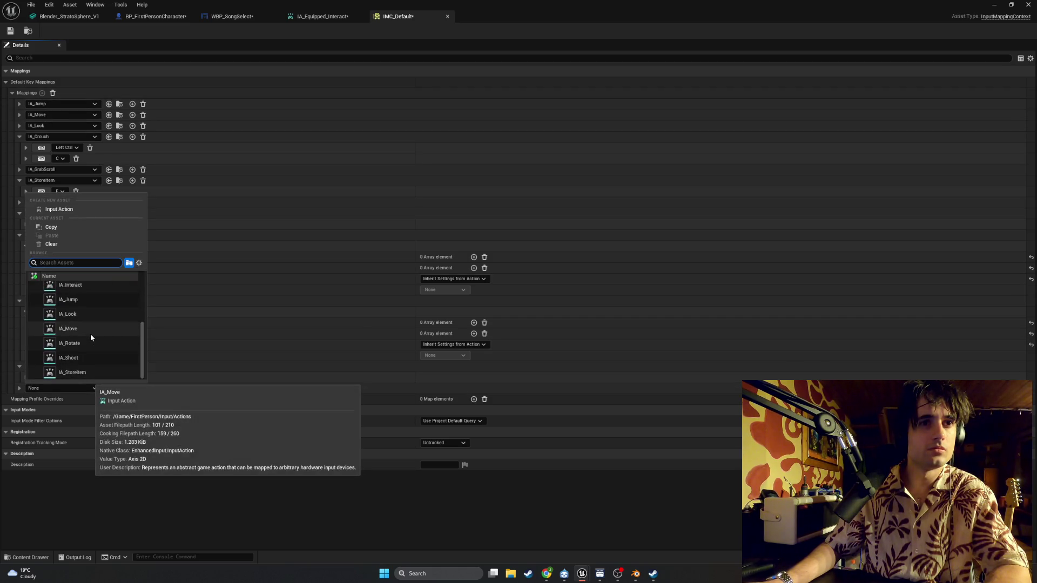
pyautogui.scroll(1, 89, 321)
pyautogui.click(88, 310)
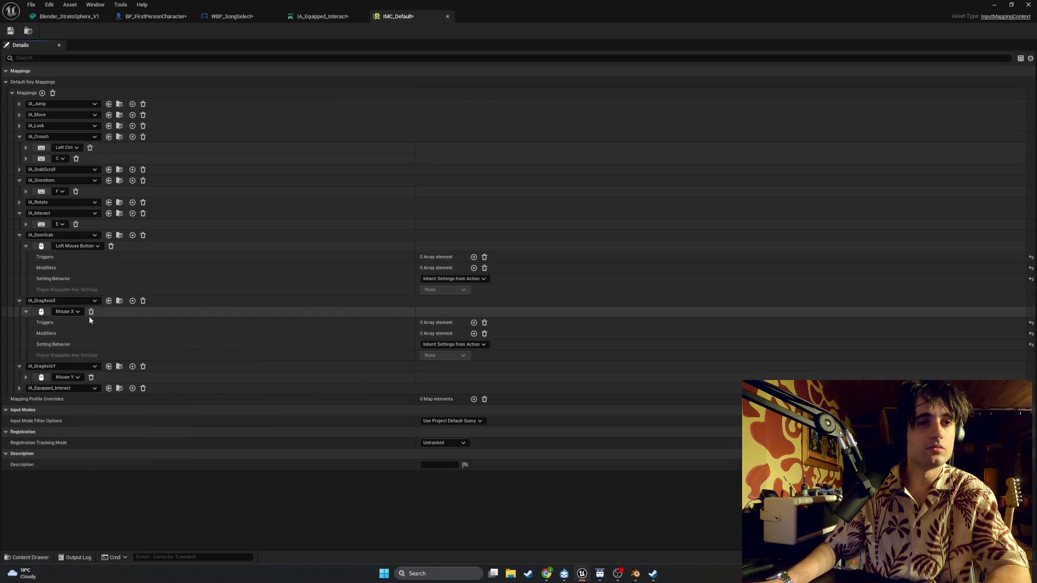
# Step: Collapse the other mapping bindings and save the mapping context
pyautogui.click(20, 366)
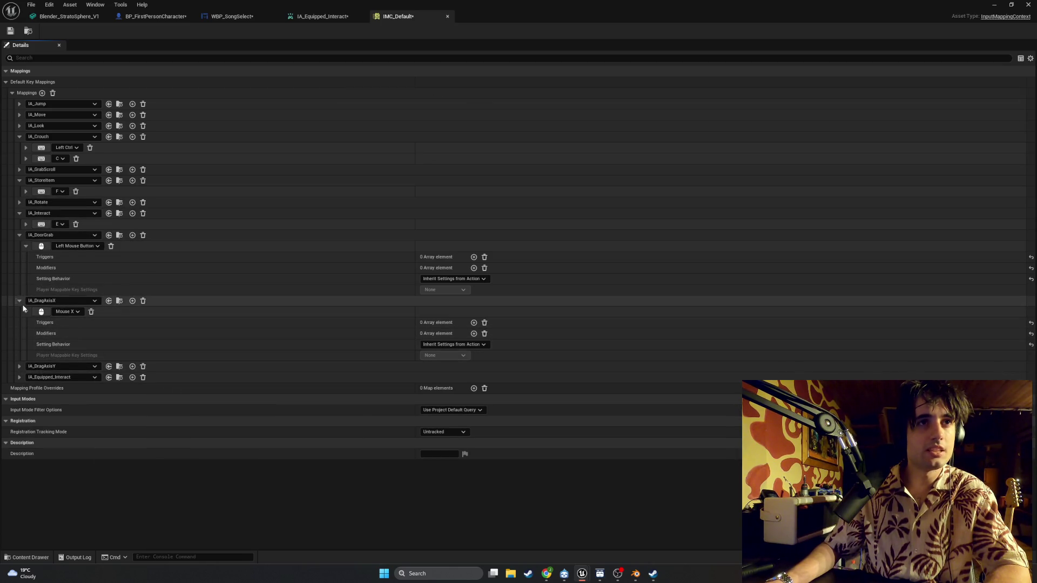
pyautogui.click(20, 301)
pyautogui.click(19, 236)
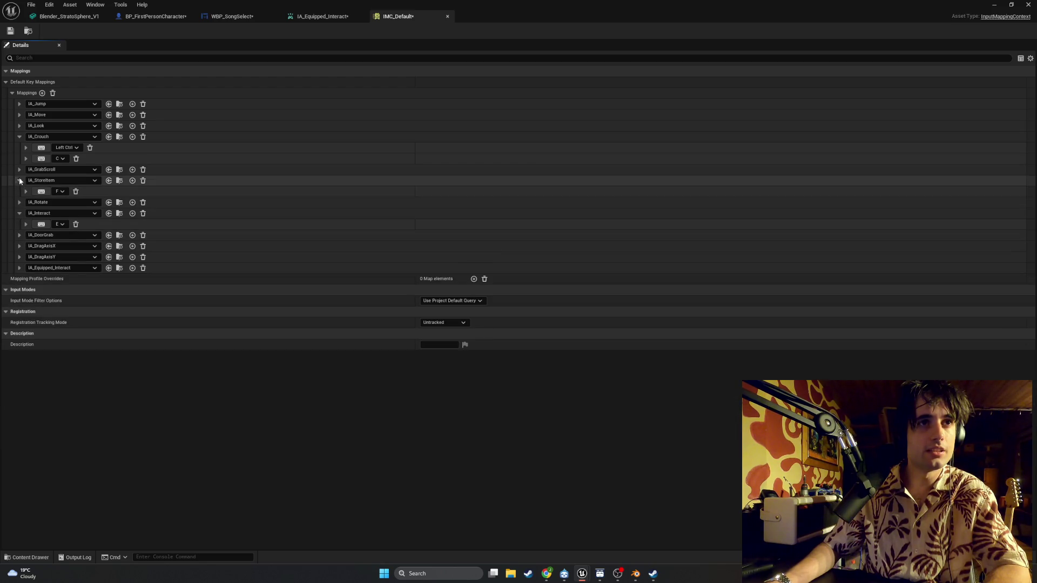
pyautogui.click(19, 137)
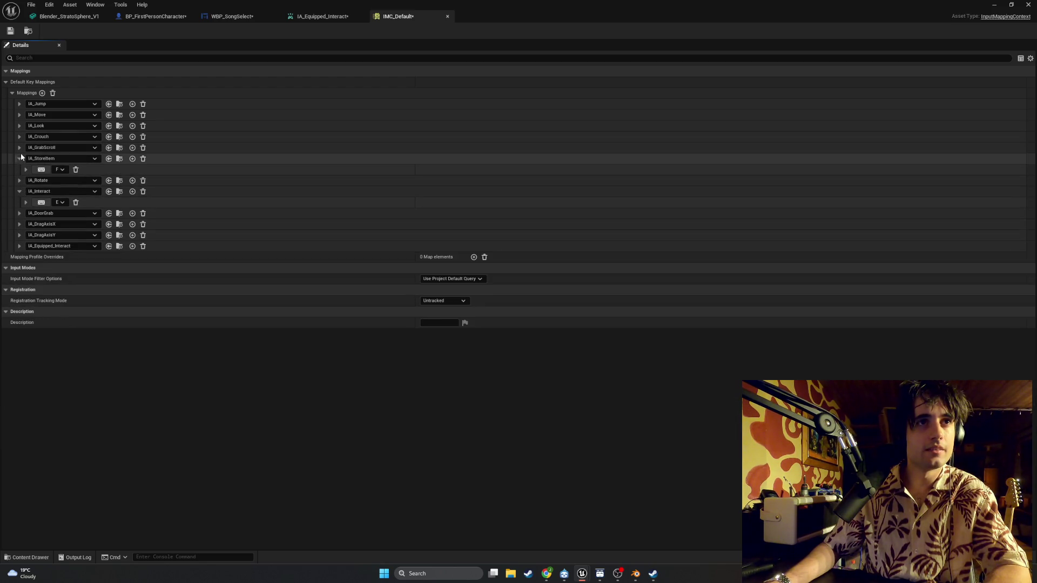
pyautogui.click(20, 158)
pyautogui.click(19, 180)
pyautogui.click(9, 31)
# Step: Bind IA_Equipped_Interact to the F key and save IMC_Default
pyautogui.click(19, 223)
pyautogui.click(53, 236)
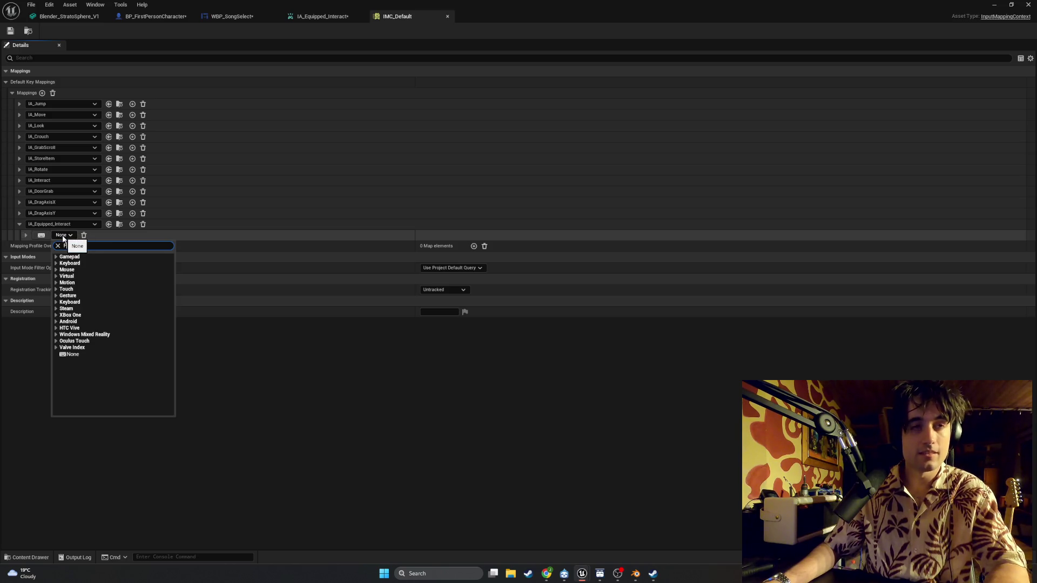
pyautogui.write('F')
pyautogui.scroll(-1, 90, 326)
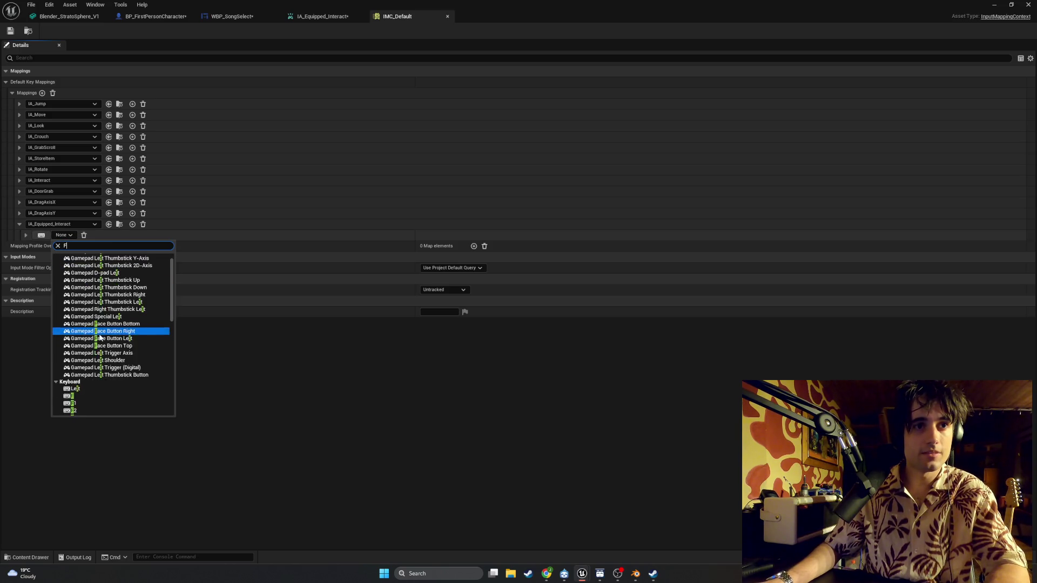
pyautogui.click(96, 387)
pyautogui.click(10, 31)
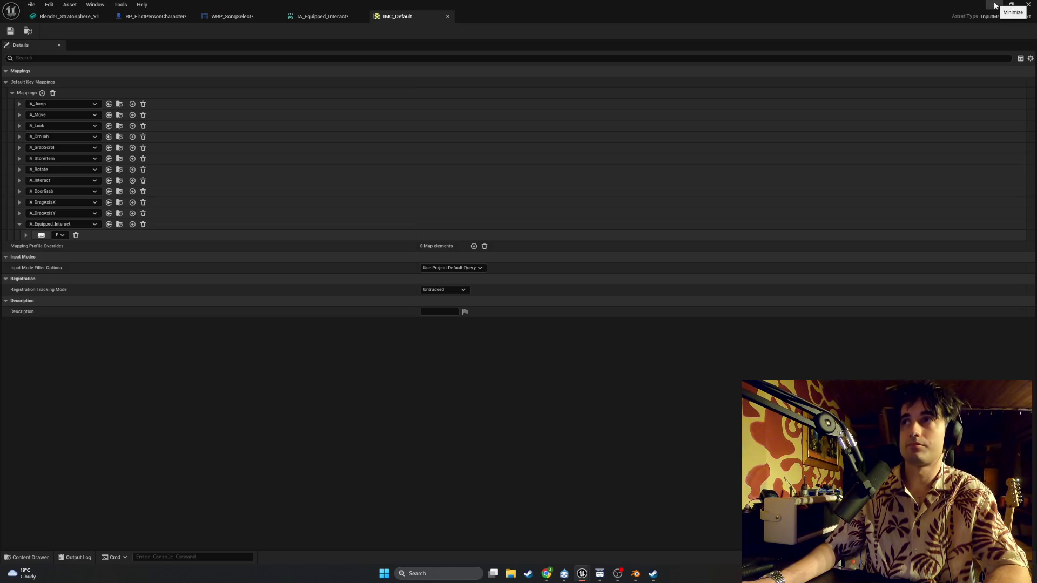
pyautogui.click(995, 6)
pyautogui.moveTo(579, 571)
pyautogui.click(622, 542)
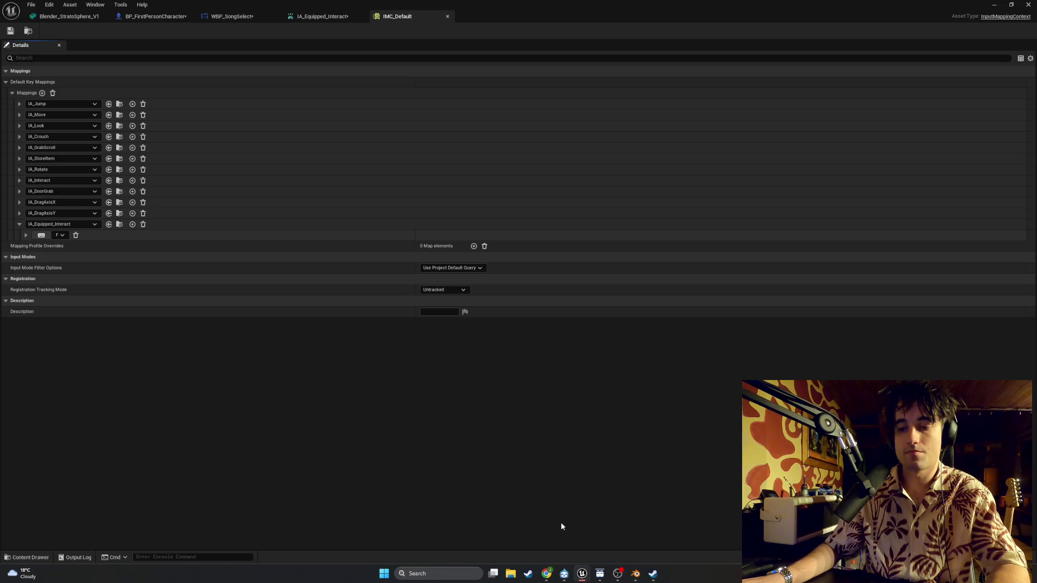
# Step: Add an EnhancedInputAction IA_Equipped_Interact event via an IA_E search, show all pins, and nudge it left
pyautogui.click(157, 17)
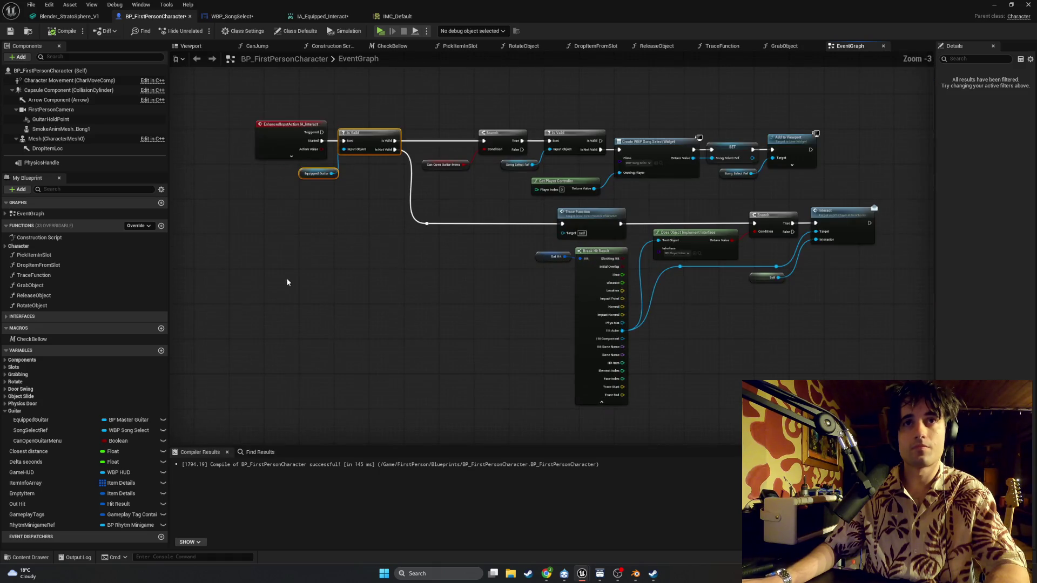
pyautogui.rightClick(288, 292)
pyautogui.write('IA_')
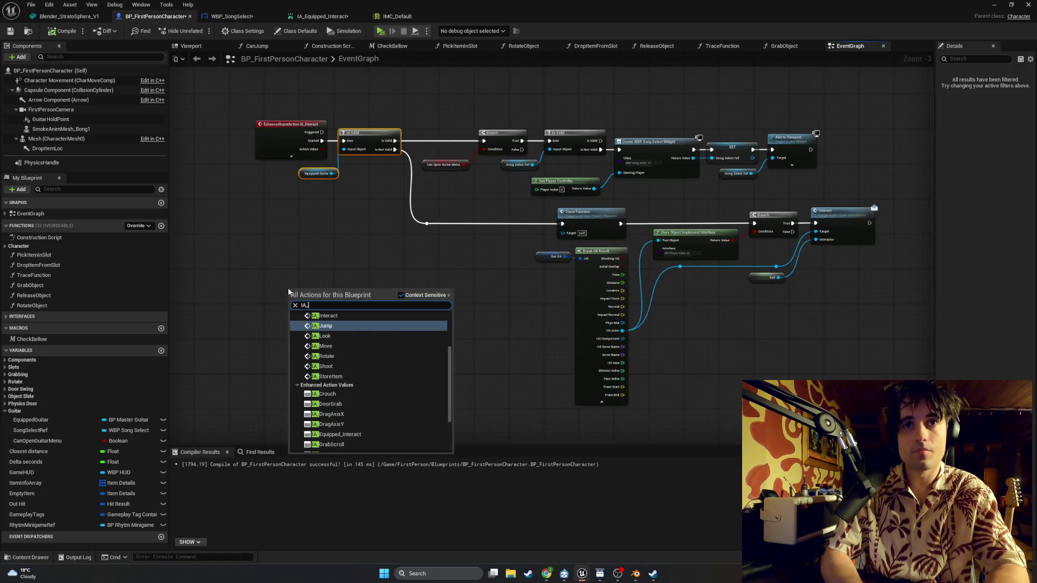
pyautogui.write('E')
pyautogui.press('Return')
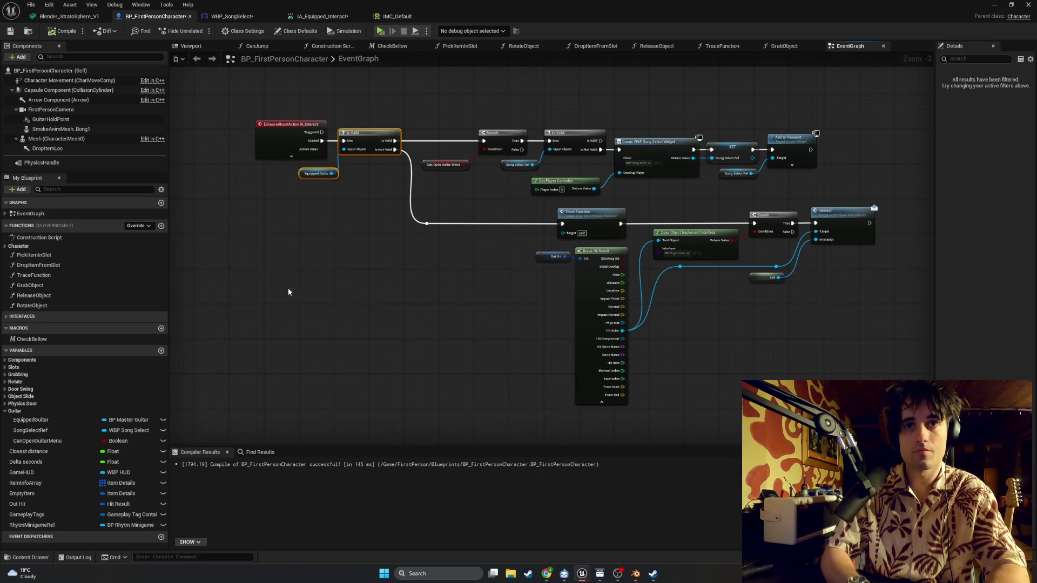
pyautogui.scroll(2, 355, 254)
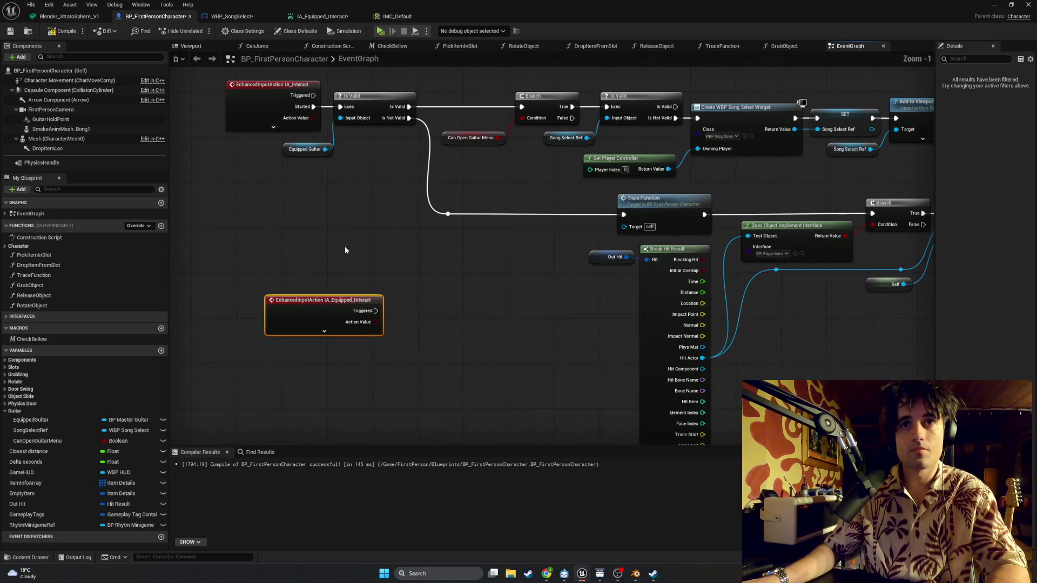
pyautogui.click(324, 330)
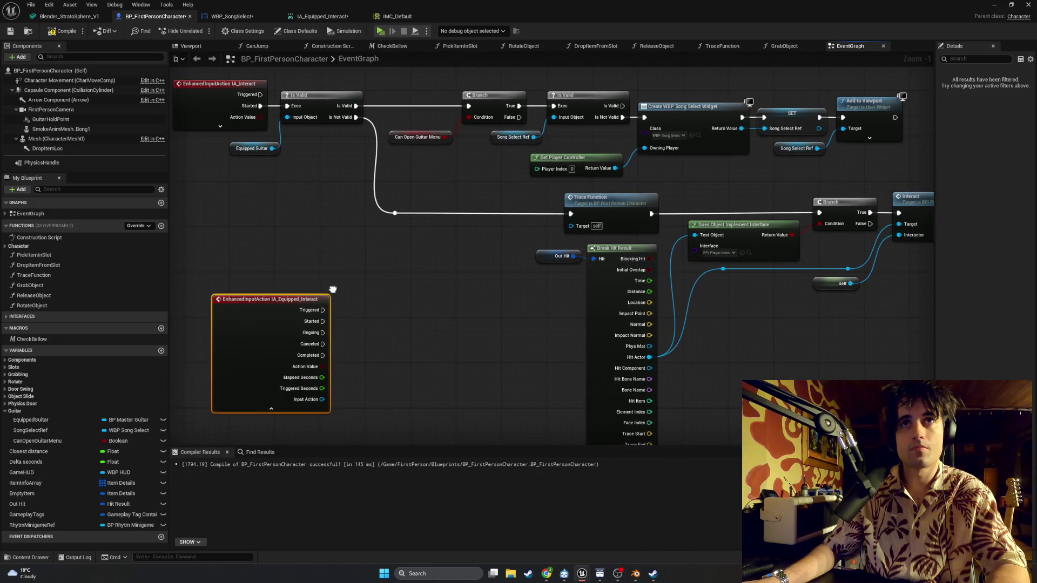
pyautogui.moveTo(288, 299); pyautogui.dragTo(253, 297)
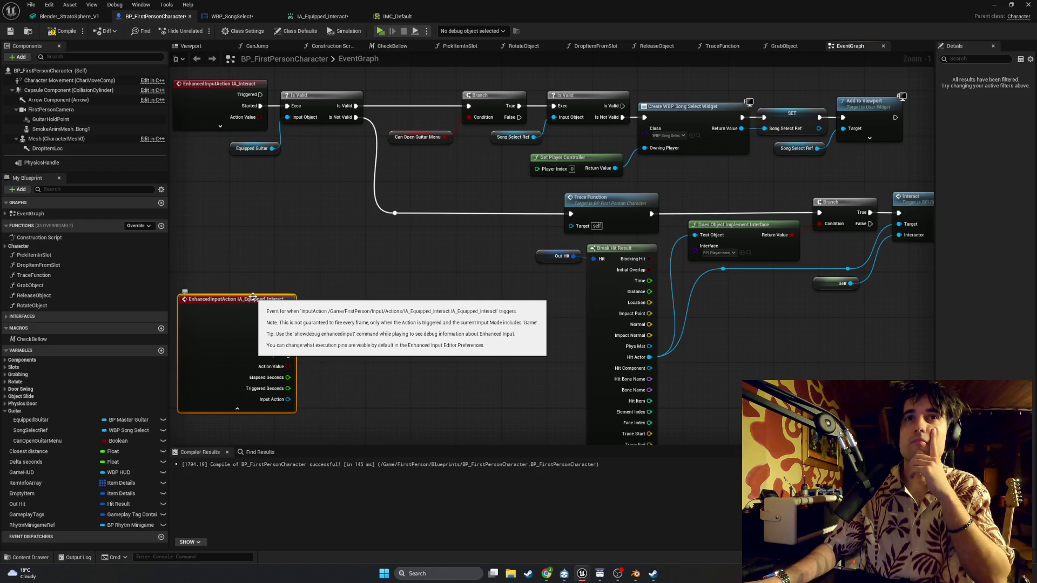
pyautogui.scroll(-1, 295, 141)
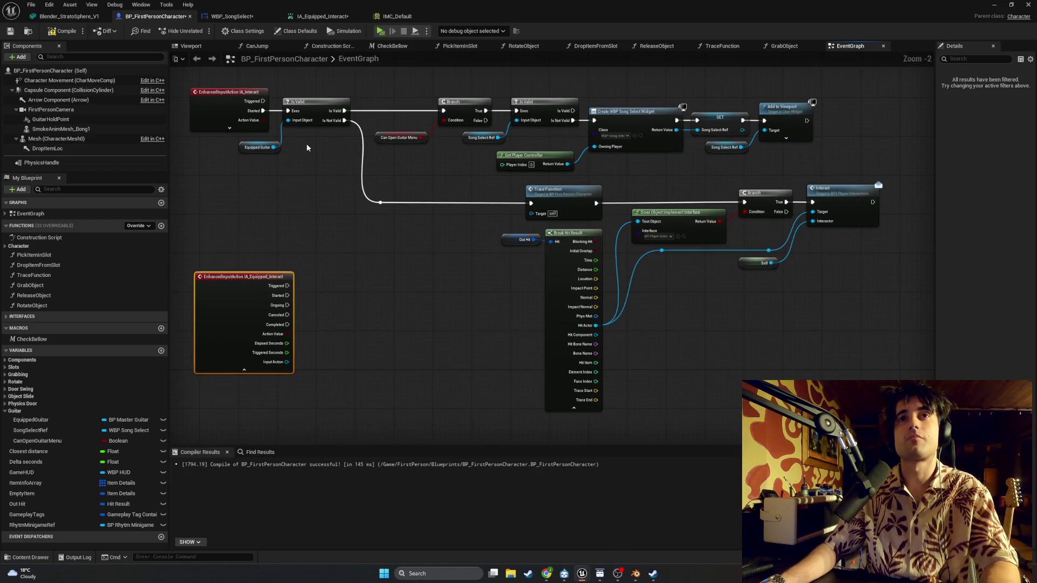
# Step: Delete the reroute knot, wire IA_Interact's Started pin directly to Trace Function, and collapse its pins
pyautogui.moveTo(257, 105)
pyautogui.mouseDown()
pyautogui.moveTo(425, 238)
pyautogui.moveTo(475, 257)
pyautogui.moveTo(514, 245)
pyautogui.moveTo(476, 216)
pyautogui.moveTo(489, 235)
pyautogui.moveTo(523, 205)
pyautogui.mouseUp()
pyautogui.click(400, 254)
pyautogui.click(511, 212)
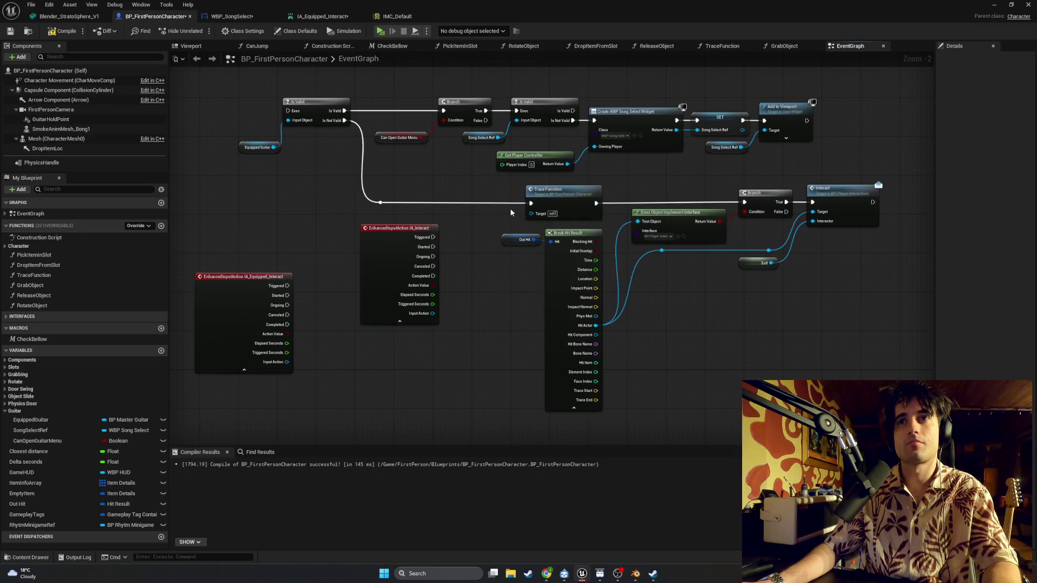
pyautogui.click(380, 202)
pyautogui.press('Delete')
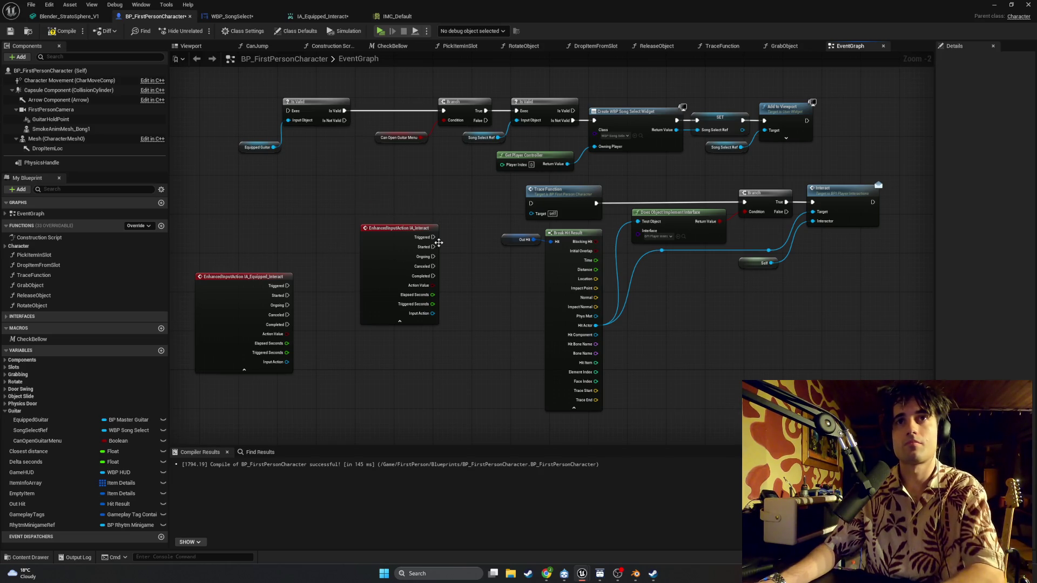
pyautogui.moveTo(435, 251); pyautogui.dragTo(531, 203)
pyautogui.moveTo(454, 366)
pyautogui.mouseDown()
pyautogui.moveTo(370, 236)
pyautogui.moveTo(440, 185)
pyautogui.mouseUp()
pyautogui.click(399, 321)
pyautogui.moveTo(335, 156)
pyautogui.mouseDown()
pyautogui.moveTo(263, 102)
pyautogui.moveTo(383, 101)
pyautogui.mouseUp()
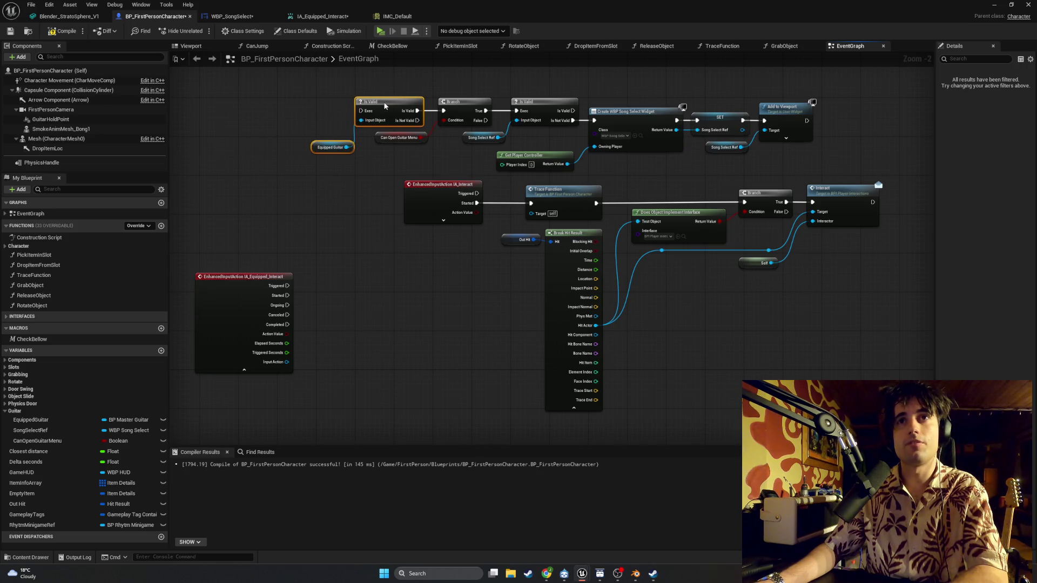
# Step: Lower the song-select row, wire IA_Equipped_Interact Started into its Is Valid, and collapse pins
pyautogui.moveTo(821, 167)
pyautogui.mouseDown()
pyautogui.moveTo(584, 100)
pyautogui.moveTo(313, 93)
pyautogui.mouseUp()
pyautogui.moveTo(375, 111)
pyautogui.mouseDown()
pyautogui.moveTo(402, 276)
pyautogui.moveTo(444, 267)
pyautogui.moveTo(398, 139)
pyautogui.moveTo(453, 267)
pyautogui.moveTo(500, 338)
pyautogui.mouseUp()
pyautogui.moveTo(346, 183); pyautogui.dragTo(501, 344)
pyautogui.moveTo(318, 163); pyautogui.dragTo(406, 324)
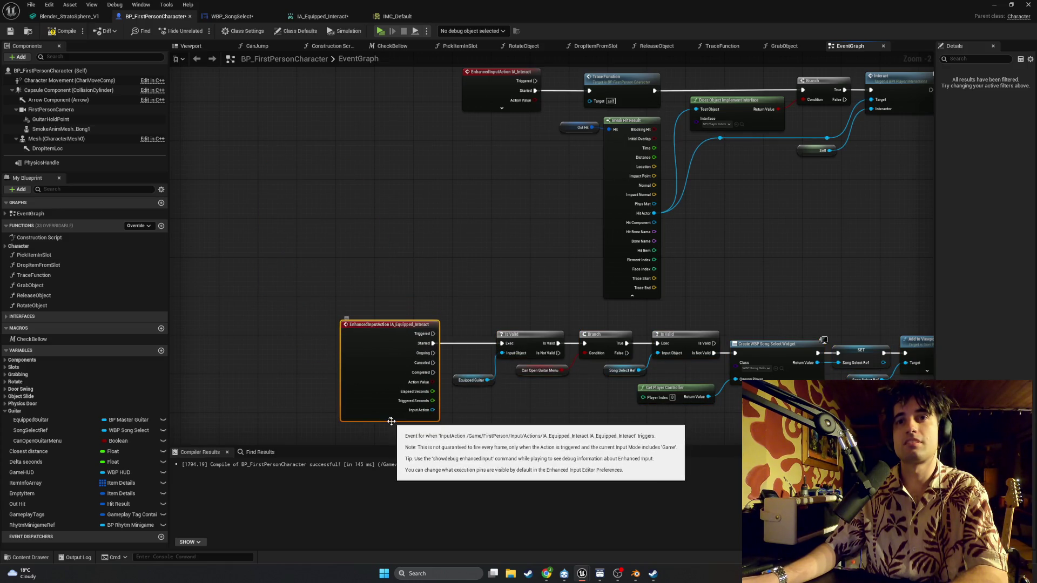
pyautogui.click(389, 419)
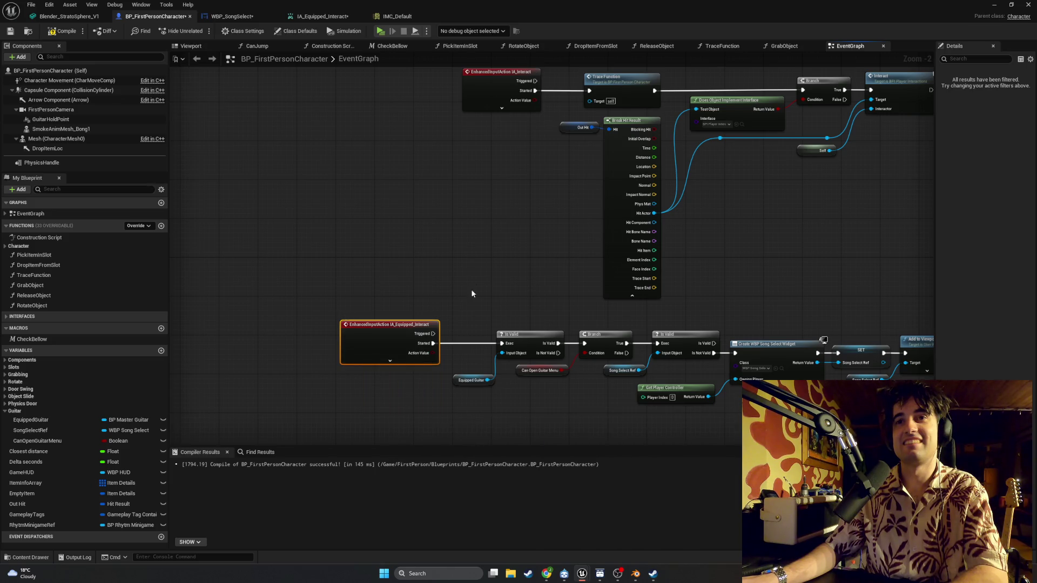
# Step: Nudge the IA_Equipped_Interact and IA_Interact events and move the song-select chain above the Interact chain
pyautogui.scroll(-2, 471, 294)
pyautogui.moveTo(417, 306); pyautogui.dragTo(446, 308)
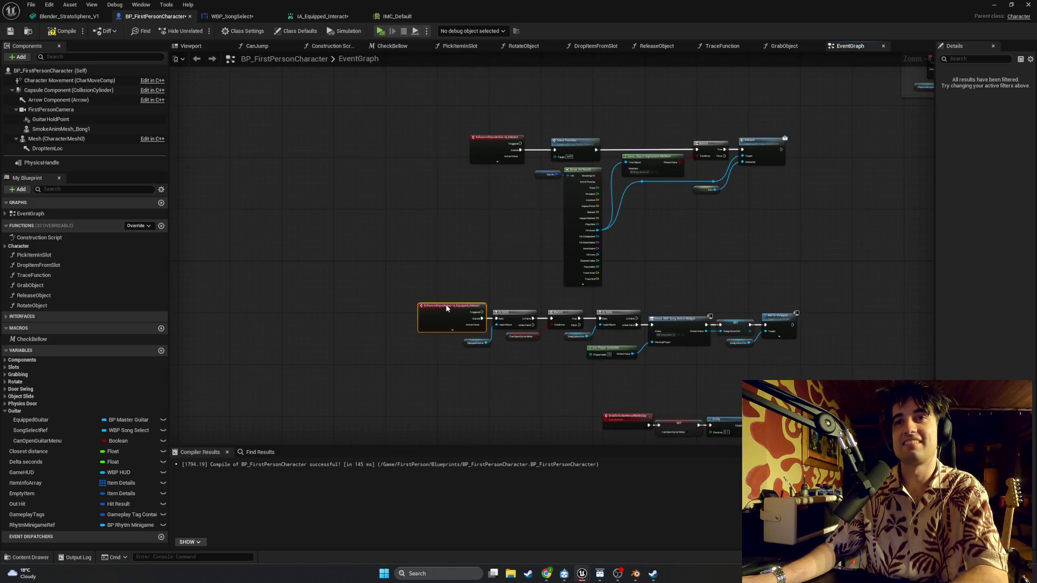
pyautogui.scroll(4, 458, 213)
pyautogui.click(468, 166)
pyautogui.moveTo(467, 166); pyautogui.dragTo(494, 165)
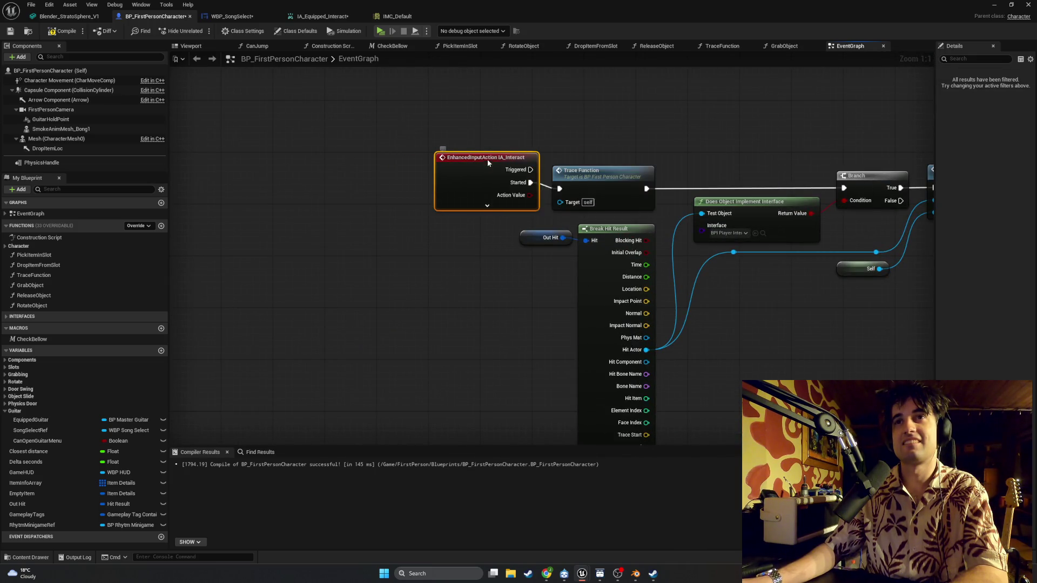
pyautogui.scroll(-3, 405, 280)
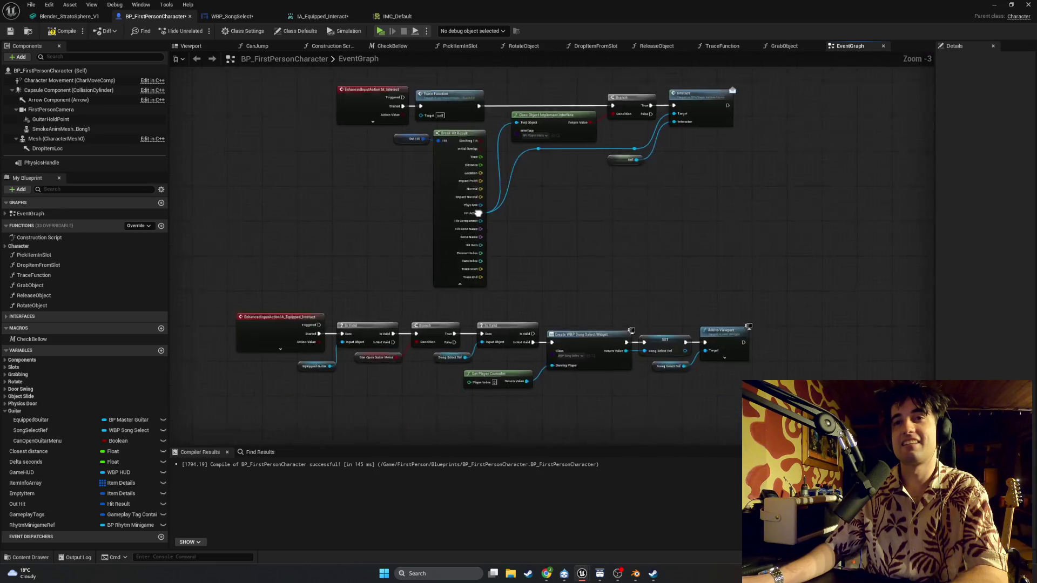
pyautogui.moveTo(734, 364)
pyautogui.mouseDown()
pyautogui.moveTo(718, 343)
pyautogui.moveTo(277, 259)
pyautogui.moveTo(336, 173)
pyautogui.moveTo(379, 299)
pyautogui.mouseUp()
pyautogui.click(473, 251)
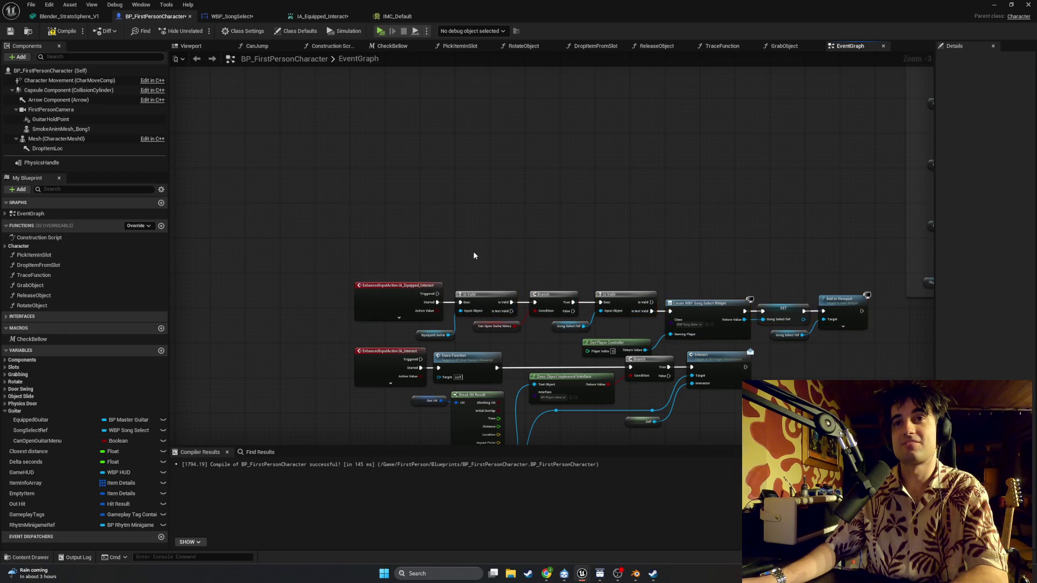
# Step: Raise the IA_Equipped_Interact chain slightly and frame both node chains
pyautogui.scroll(-1, 457, 200)
pyautogui.scroll(2, 456, 200)
pyautogui.moveTo(858, 211)
pyautogui.mouseDown()
pyautogui.moveTo(597, 284)
pyautogui.moveTo(346, 292)
pyautogui.mouseUp()
pyautogui.moveTo(367, 228)
pyautogui.mouseDown()
pyautogui.moveTo(368, 208)
pyautogui.moveTo(349, 207)
pyautogui.mouseUp()
pyautogui.click(467, 289)
pyautogui.moveTo(467, 289); pyautogui.dragTo(479, 204)
pyautogui.scroll(-1, 478, 204)
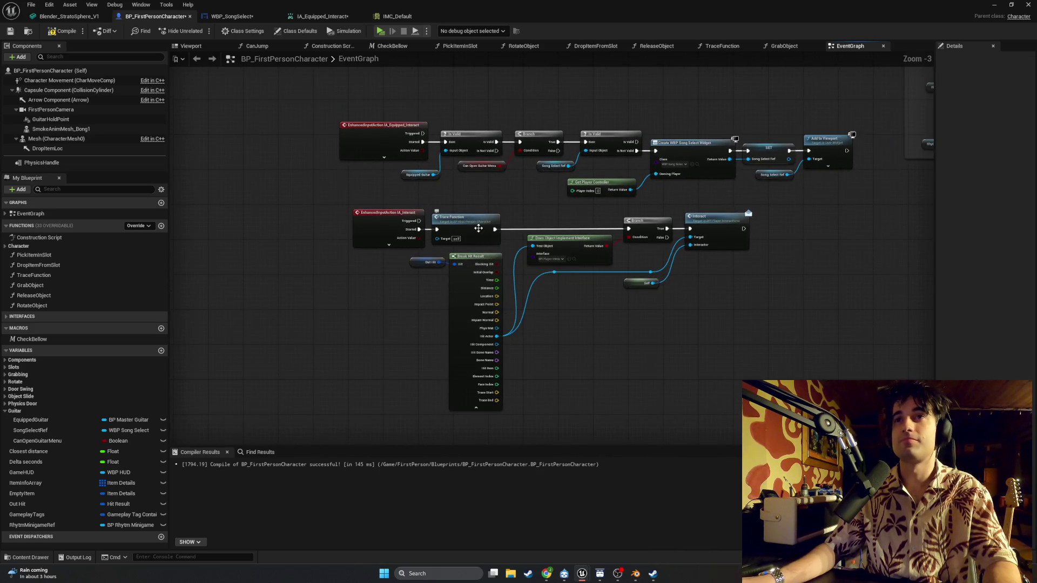
# Step: Take two Snipping Tool screenshots of the node graph, then raise the second Is Valid node slightly
pyautogui.press('super+shift+s')
pyautogui.moveTo(866, 432)
pyautogui.mouseDown()
pyautogui.moveTo(358, 104)
pyautogui.moveTo(314, 101)
pyautogui.mouseUp()
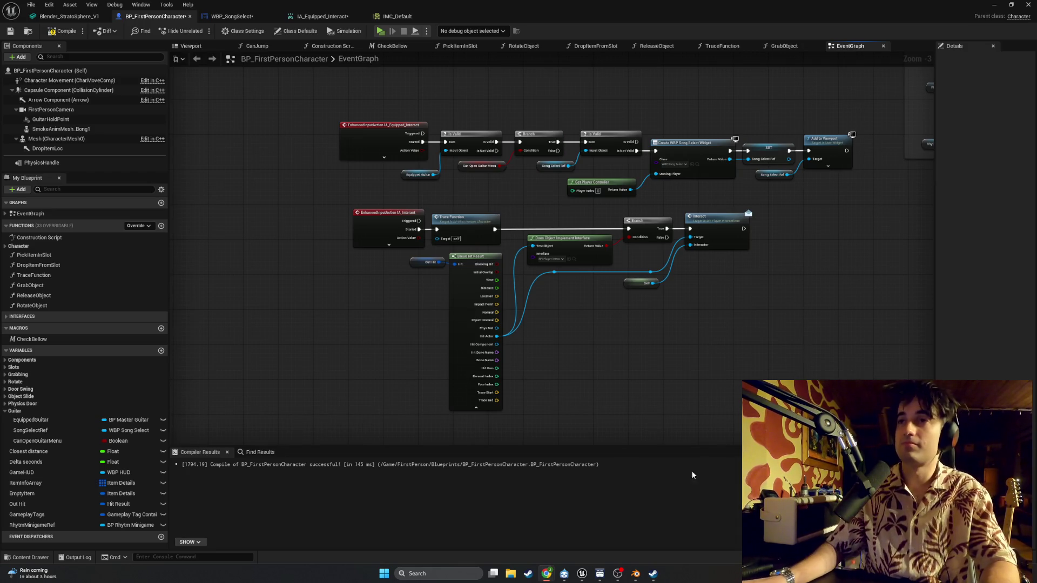
pyautogui.scroll(1, 688, 338)
pyautogui.press('super+shift+s')
pyautogui.moveTo(896, 448); pyautogui.dragTo(238, 82)
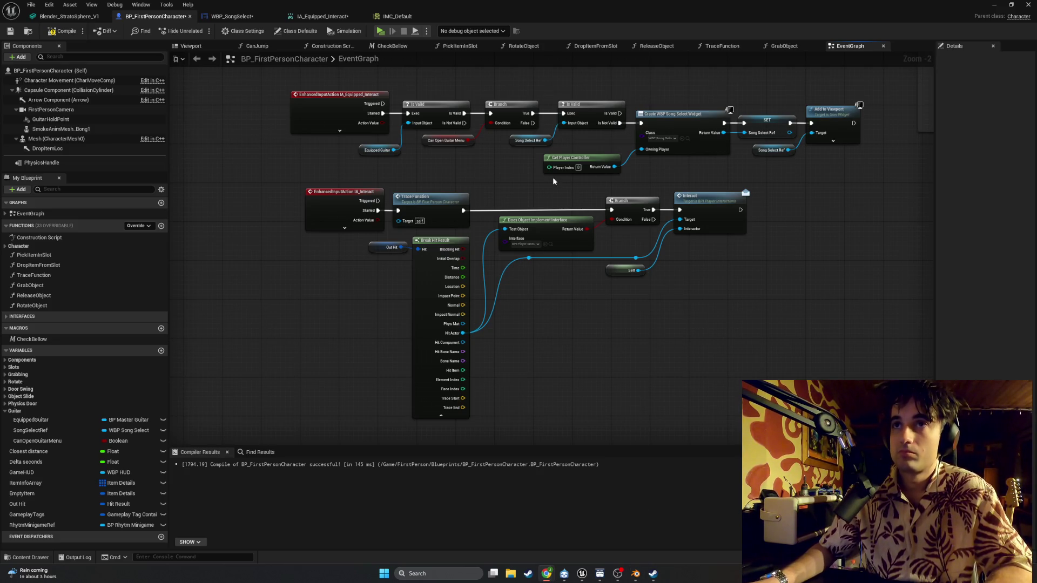
pyautogui.scroll(2, 552, 180)
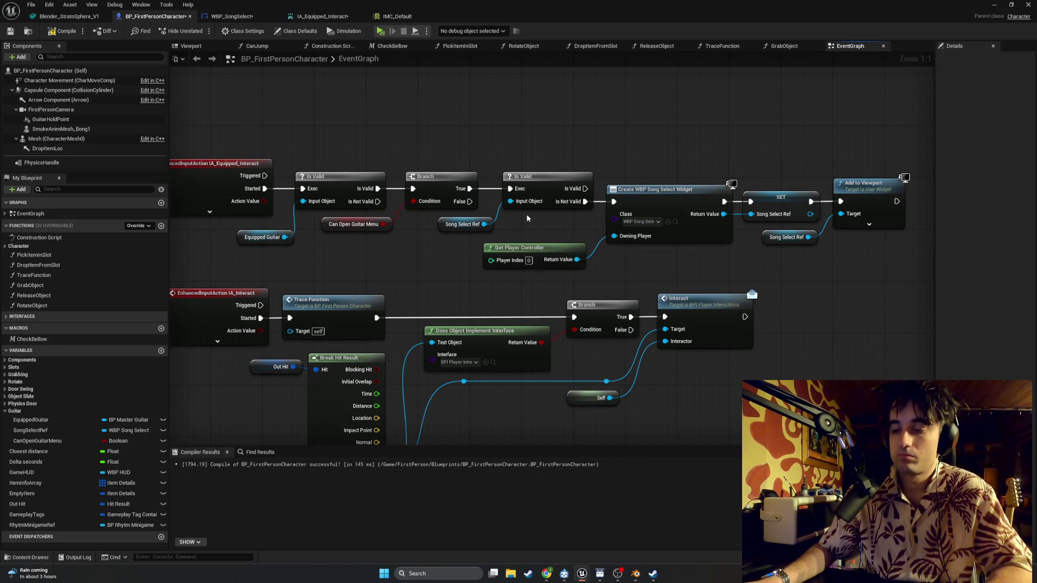
pyautogui.moveTo(534, 179); pyautogui.dragTo(532, 169)
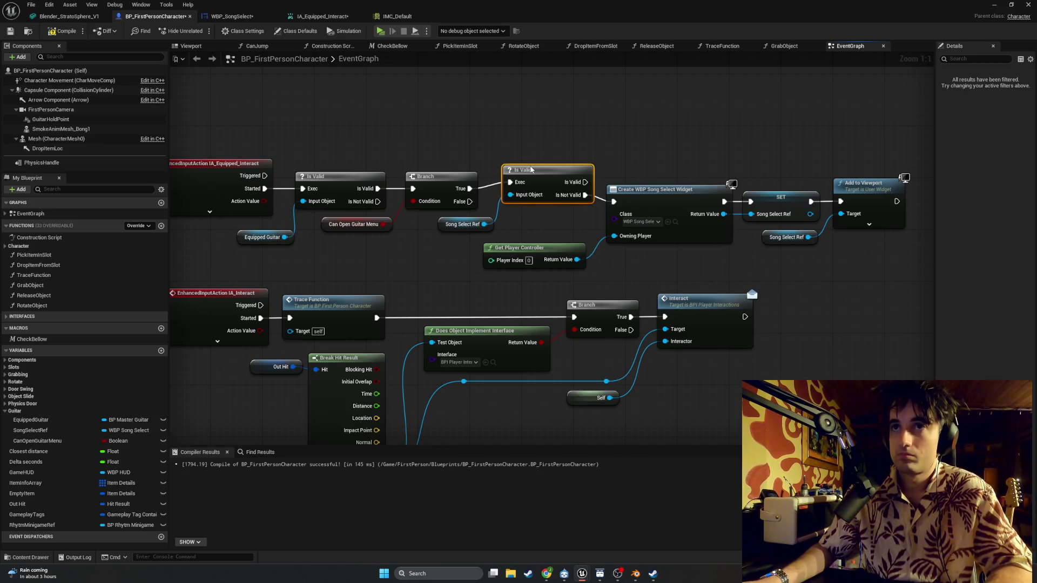
# Step: Wrap the interaction nodes in a comment box named E Interact
pyautogui.moveTo(870, 294)
pyautogui.mouseDown()
pyautogui.moveTo(683, 171)
pyautogui.moveTo(656, 172)
pyautogui.moveTo(728, 211)
pyautogui.moveTo(604, 210)
pyautogui.moveTo(657, 208)
pyautogui.mouseUp()
pyautogui.keyDown('ctrl'); pyautogui.click(519, 249); pyautogui.keyUp('ctrl')
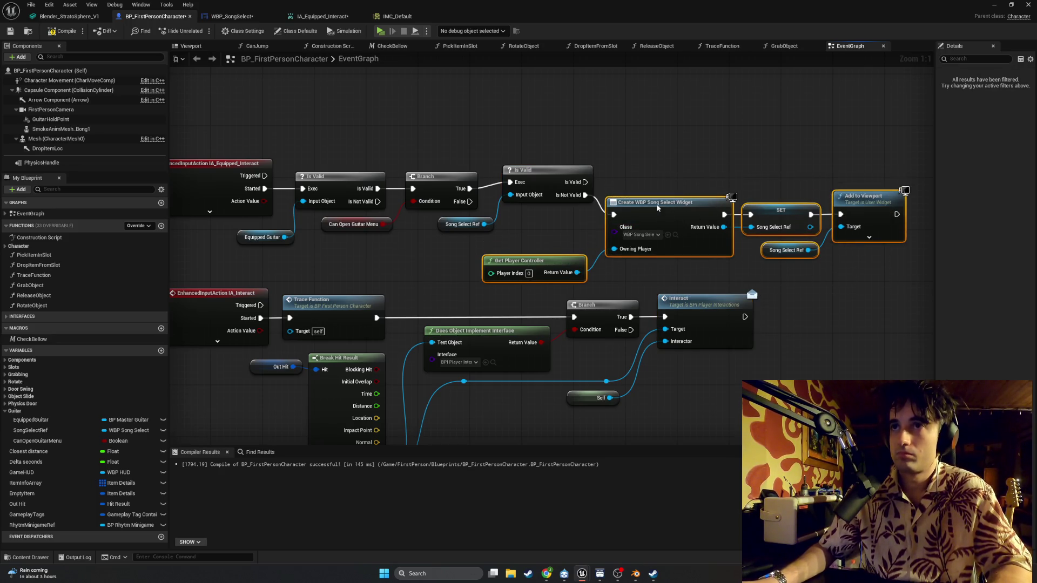
pyautogui.scroll(-6, 473, 242)
pyautogui.moveTo(620, 370)
pyautogui.mouseDown()
pyautogui.moveTo(435, 303)
pyautogui.moveTo(440, 295)
pyautogui.mouseUp()
pyautogui.moveTo(618, 382); pyautogui.dragTo(410, 292)
pyautogui.moveTo(472, 300)
pyautogui.mouseDown()
pyautogui.moveTo(561, 344)
pyautogui.moveTo(539, 343)
pyautogui.moveTo(858, 344)
pyautogui.moveTo(736, 130)
pyautogui.moveTo(639, 128)
pyautogui.moveTo(525, 274)
pyautogui.moveTo(718, 141)
pyautogui.moveTo(708, 137)
pyautogui.mouseUp()
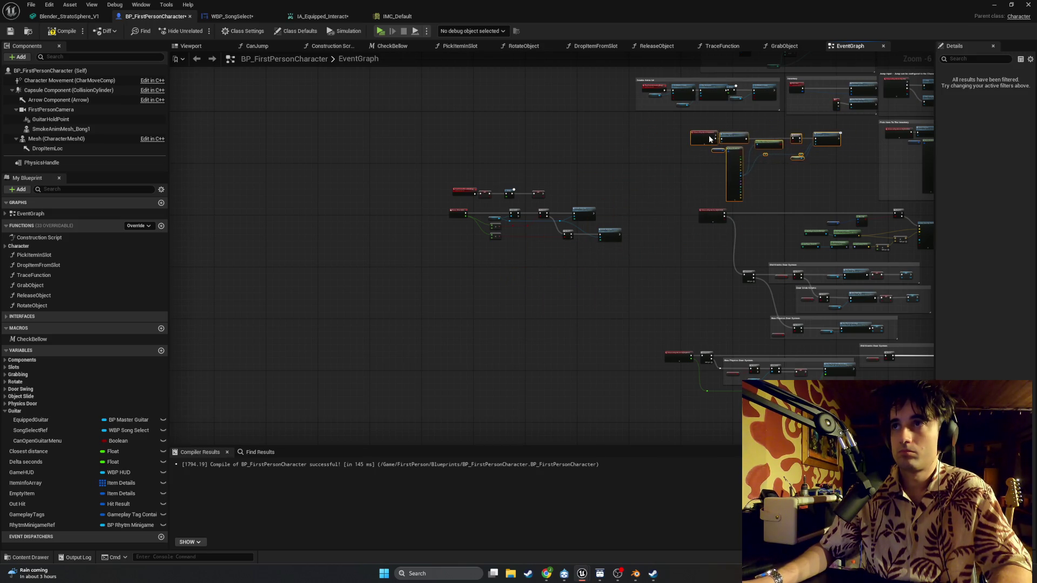
pyautogui.press('c')
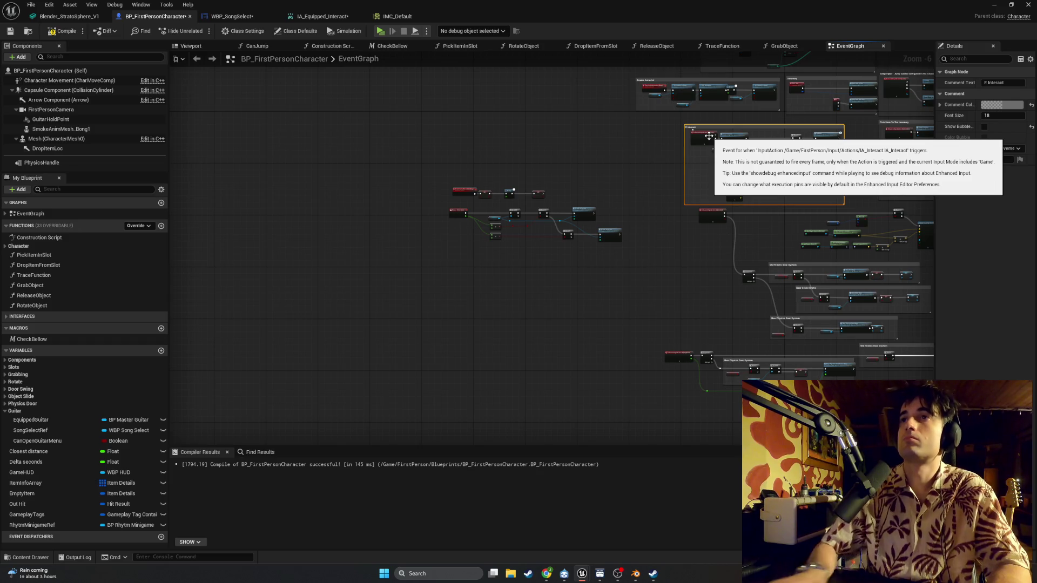
pyautogui.click(650, 146)
# Step: Shift the widget creation, viewport and Get Player Controller nodes right and down
pyautogui.scroll(1, 657, 143)
pyautogui.scroll(1, 439, 174)
pyautogui.moveTo(439, 174)
pyautogui.mouseDown()
pyautogui.moveTo(560, 225)
pyautogui.moveTo(546, 313)
pyautogui.moveTo(633, 316)
pyautogui.mouseUp()
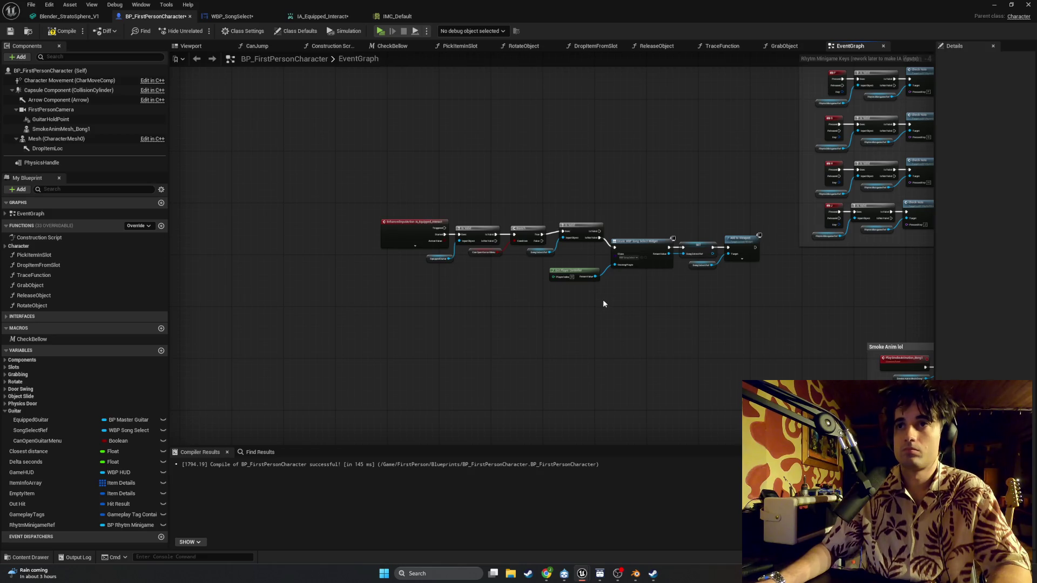
pyautogui.moveTo(753, 315)
pyautogui.mouseDown()
pyautogui.moveTo(411, 188)
pyautogui.moveTo(329, 179)
pyautogui.mouseUp()
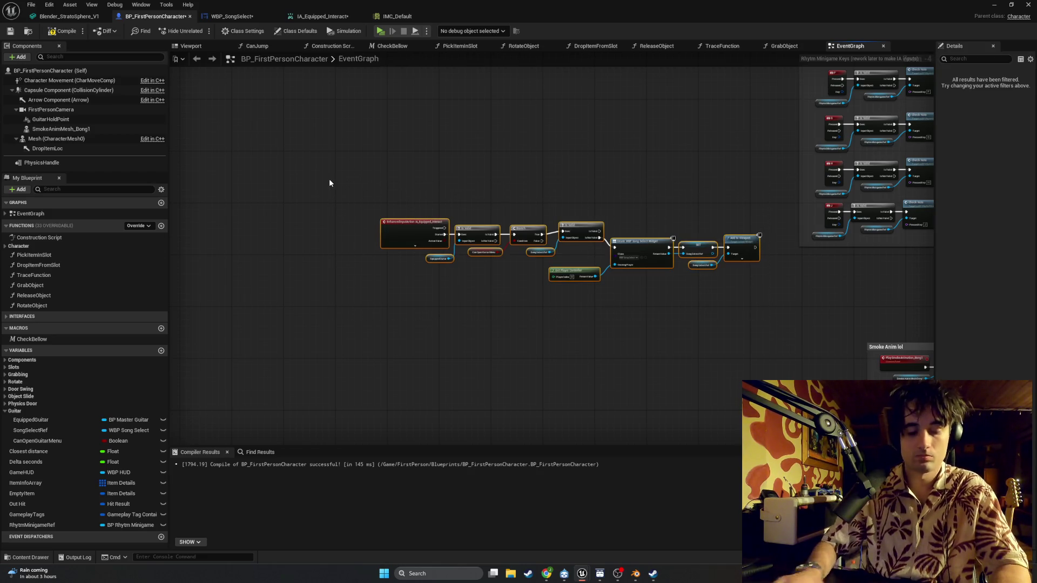
pyautogui.scroll(3, 444, 273)
pyautogui.moveTo(834, 302); pyautogui.dragTo(635, 193)
pyautogui.keyDown('ctrl'); pyautogui.click(541, 279); pyautogui.keyUp('ctrl')
pyautogui.moveTo(541, 280); pyautogui.dragTo(557, 313)
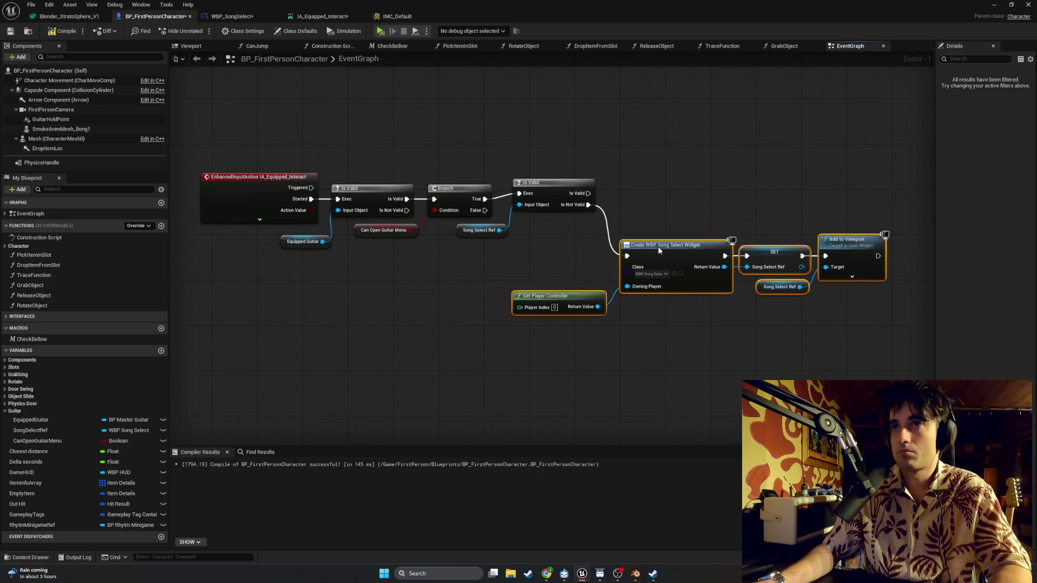
# Step: Move the song-select chain down-left and pull a wire out from Song Select Ref
pyautogui.scroll(-2, 557, 313)
pyautogui.moveTo(807, 370); pyautogui.dragTo(268, 175)
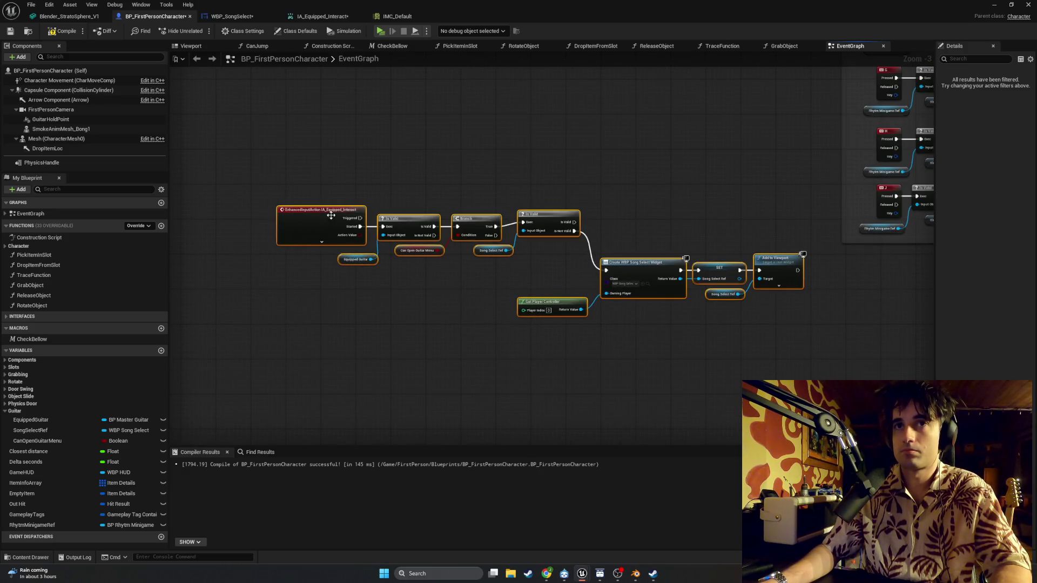
pyautogui.moveTo(335, 211); pyautogui.dragTo(260, 264)
pyautogui.click(475, 227)
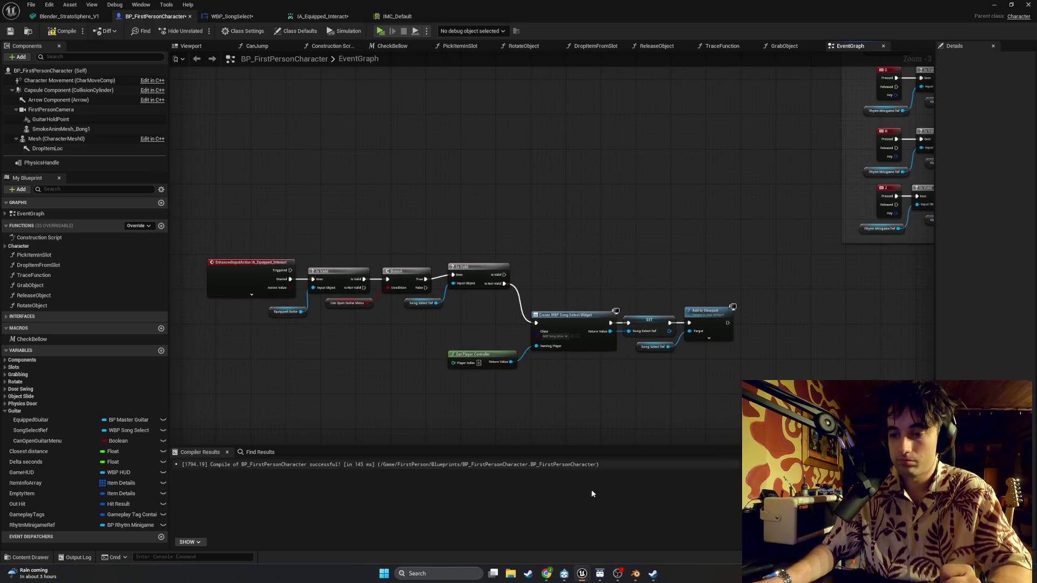
pyautogui.moveTo(619, 572)
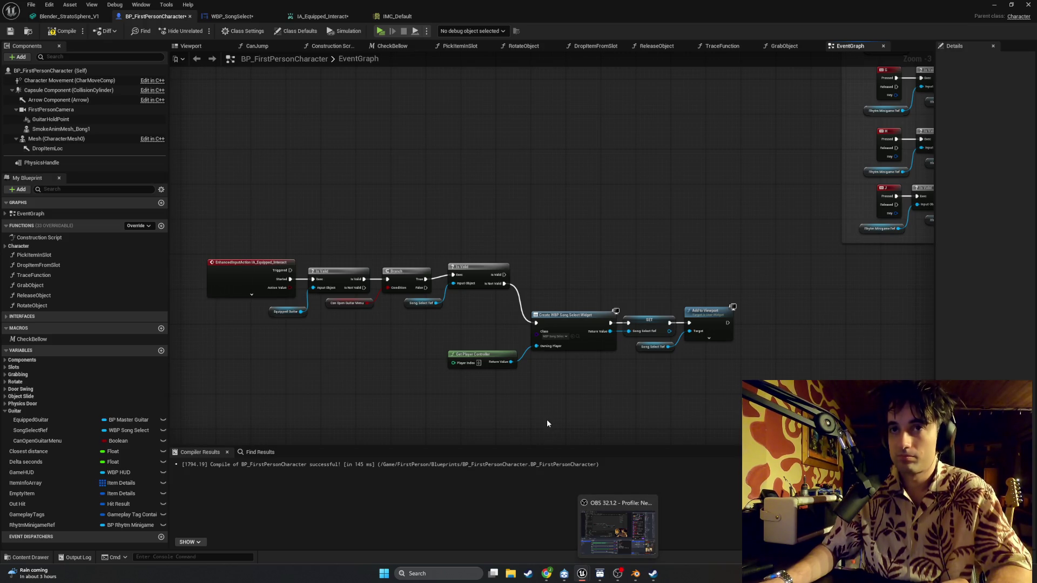
pyautogui.moveTo(435, 306); pyautogui.dragTo(542, 292)
# Step: Add a Play Selected Song node on Song Select Ref above the widget nodes
pyautogui.write('play ')
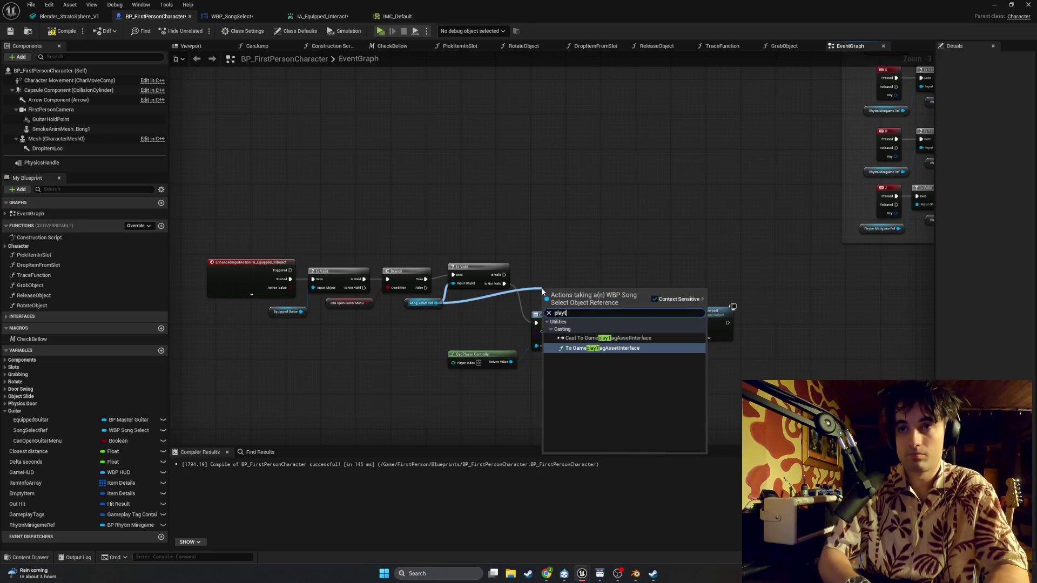
pyautogui.write('sele')
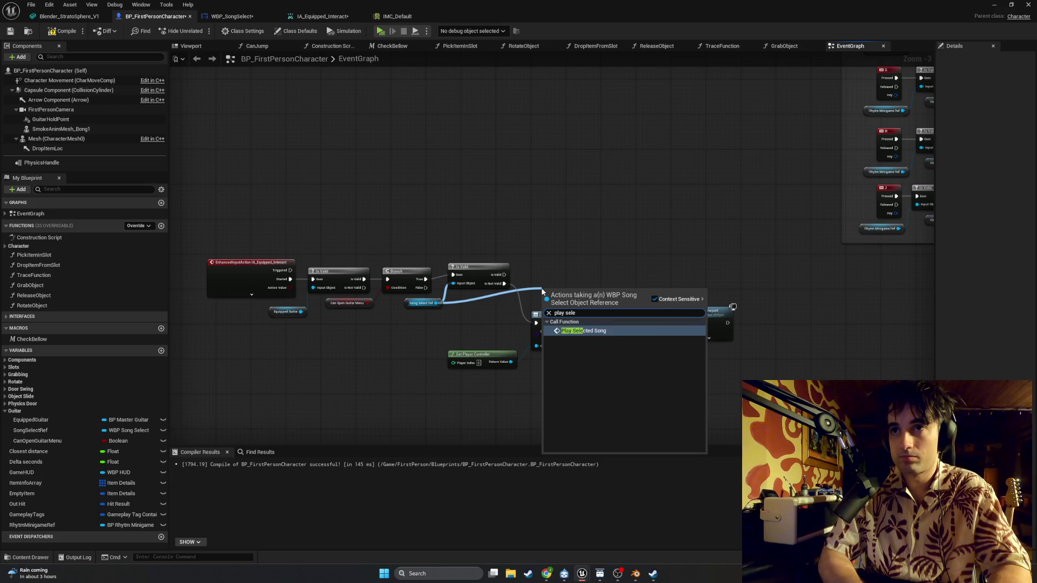
pyautogui.press('Return')
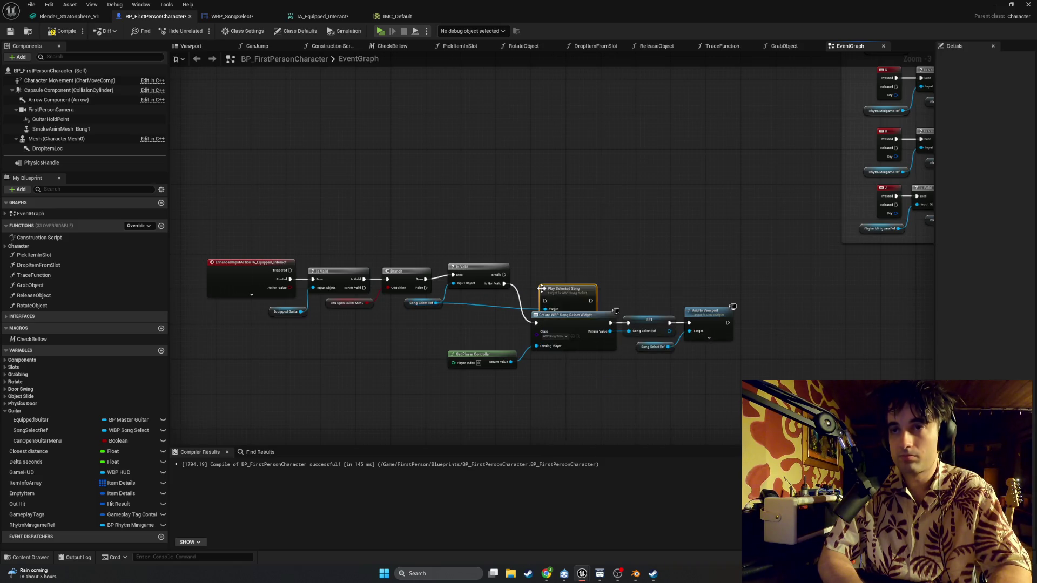
pyautogui.moveTo(549, 277)
pyautogui.mouseDown()
pyautogui.moveTo(529, 282)
pyautogui.moveTo(551, 287)
pyautogui.moveTo(536, 279)
pyautogui.moveTo(559, 265)
pyautogui.mouseUp()
# Step: Tidy the Song Select Ref wire with a reroute, compile the character Blueprint, and return to the level
pyautogui.doubleClick(484, 294)
pyautogui.moveTo(484, 293); pyautogui.dragTo(499, 308)
pyautogui.click(564, 300)
pyautogui.click(63, 31)
pyautogui.click(994, 4)
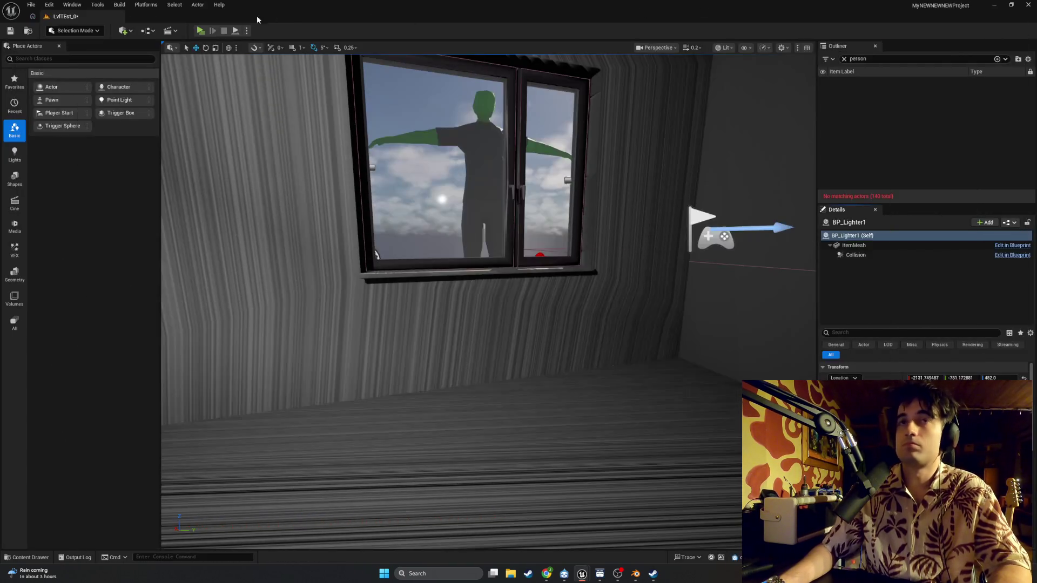
# Step: Launch the standalone preview, pick up the guitar, open Choose Song, and play the highlighted song
pyautogui.press('w')
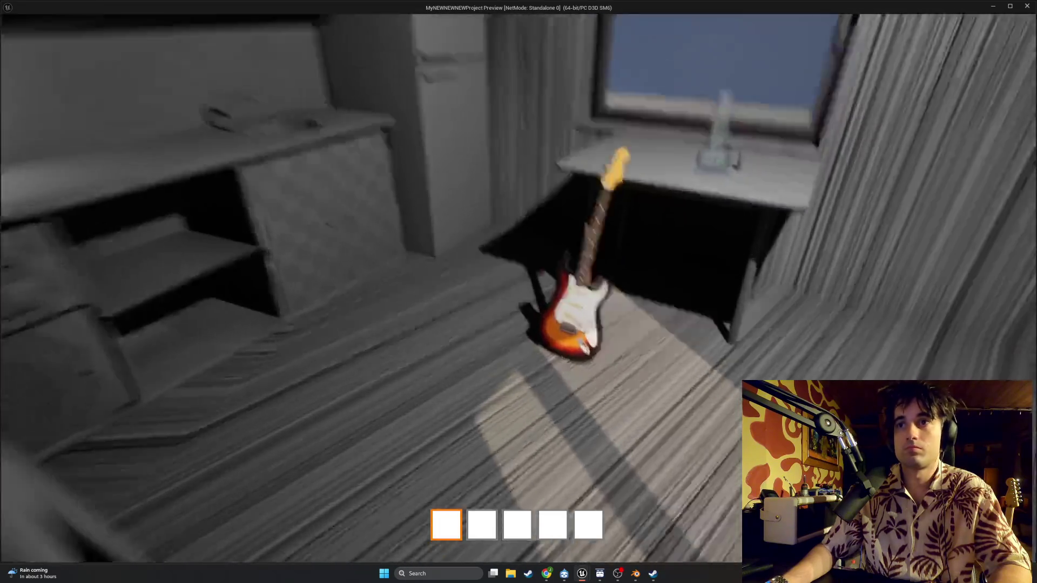
pyautogui.press('e')
pyautogui.press('r')
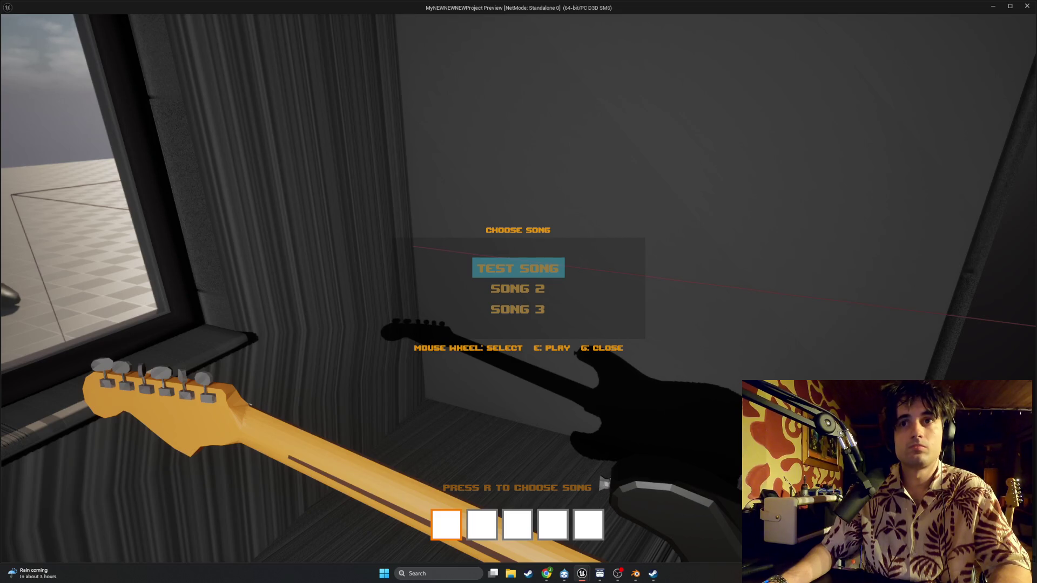
pyautogui.press('e')
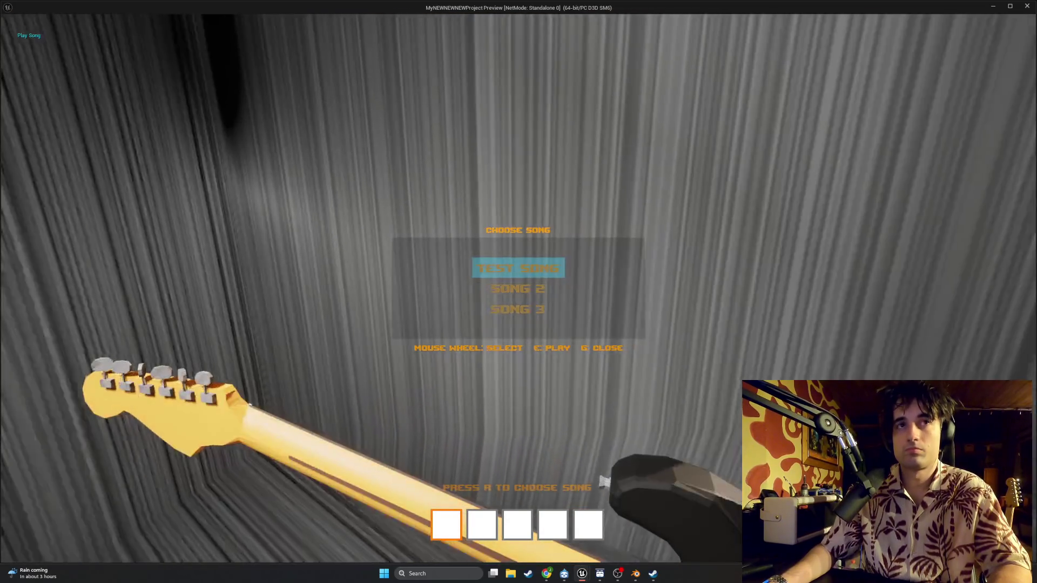
# Step: Cycle through the songs with the mouse wheel, play Test Song and Song 3, then exit the preview
pyautogui.scroll(-1, 518, 291)
pyautogui.scroll(1, 519, 291)
pyautogui.press('e')
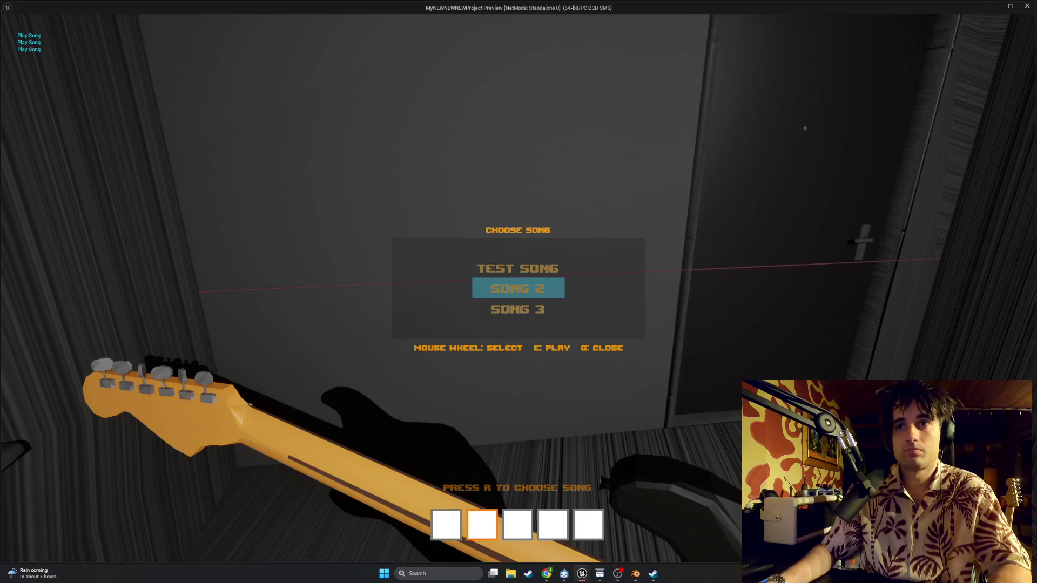
pyautogui.scroll(4, 518, 292)
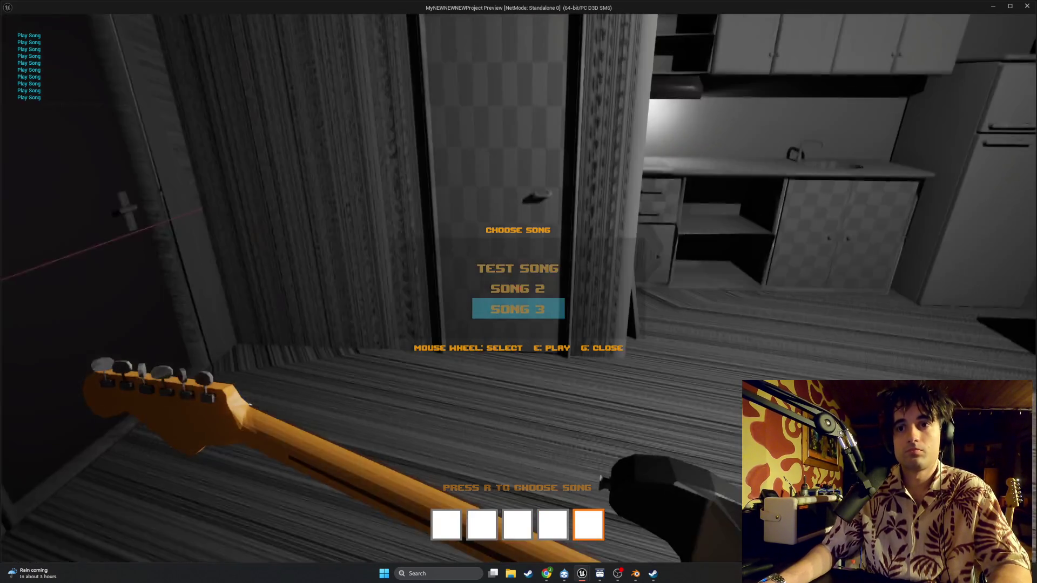
pyautogui.scroll(-1, 518, 292)
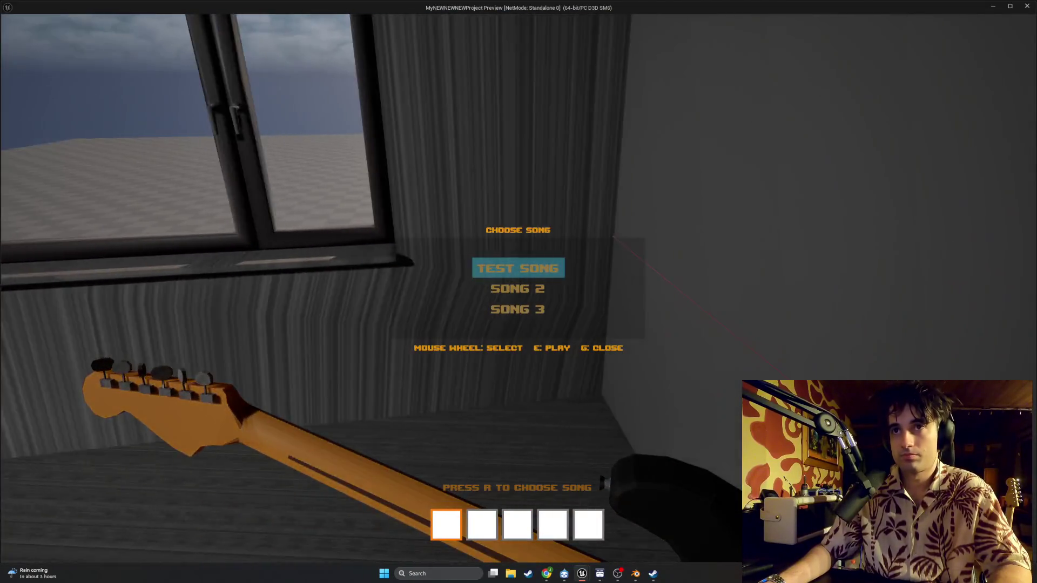
pyautogui.scroll(1, 519, 291)
pyautogui.press('e')
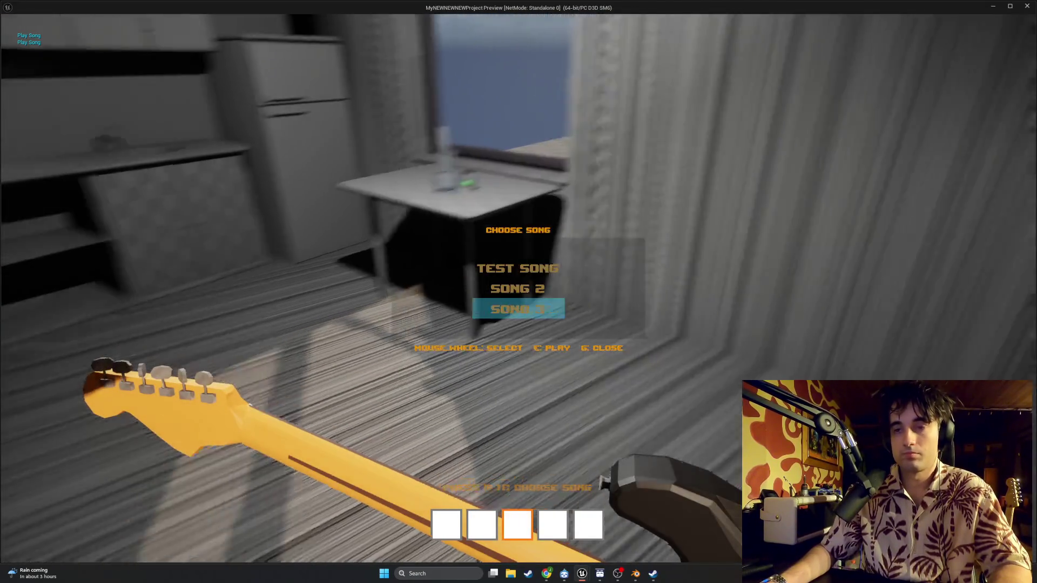
pyautogui.scroll(-1, 518, 291)
pyautogui.press('Escape')
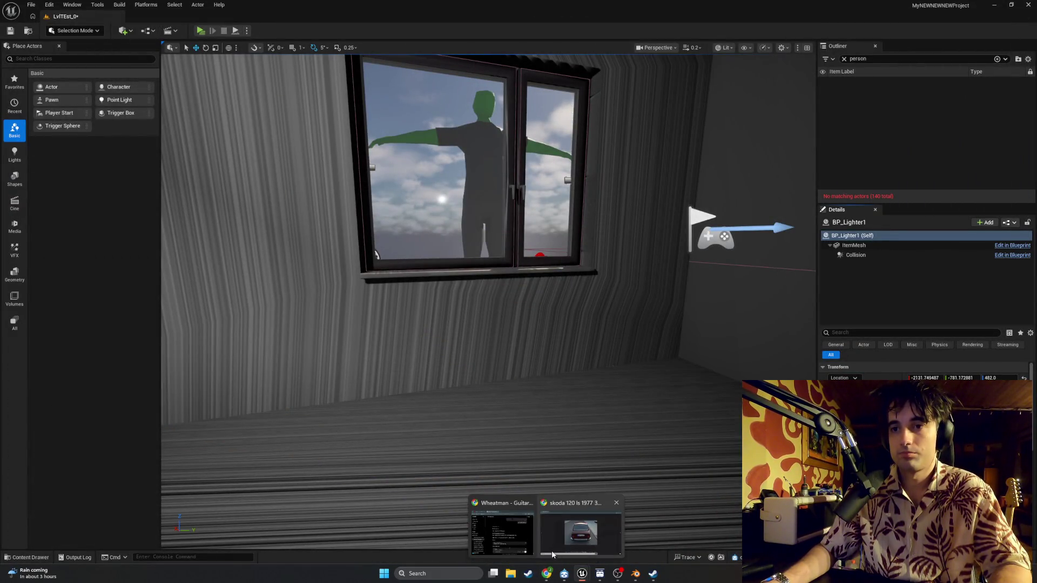
# Step: In WBP_SongSelect's Designer, change the TXT_Help text's 'E: play' to 'F: play'
pyautogui.moveTo(582, 573)
pyautogui.click(626, 534)
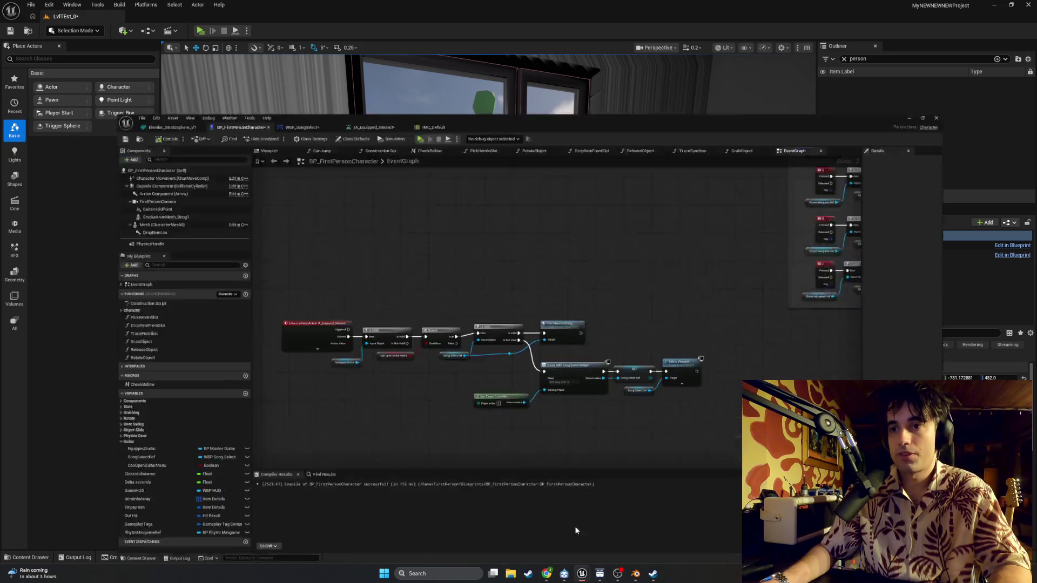
pyautogui.click(229, 17)
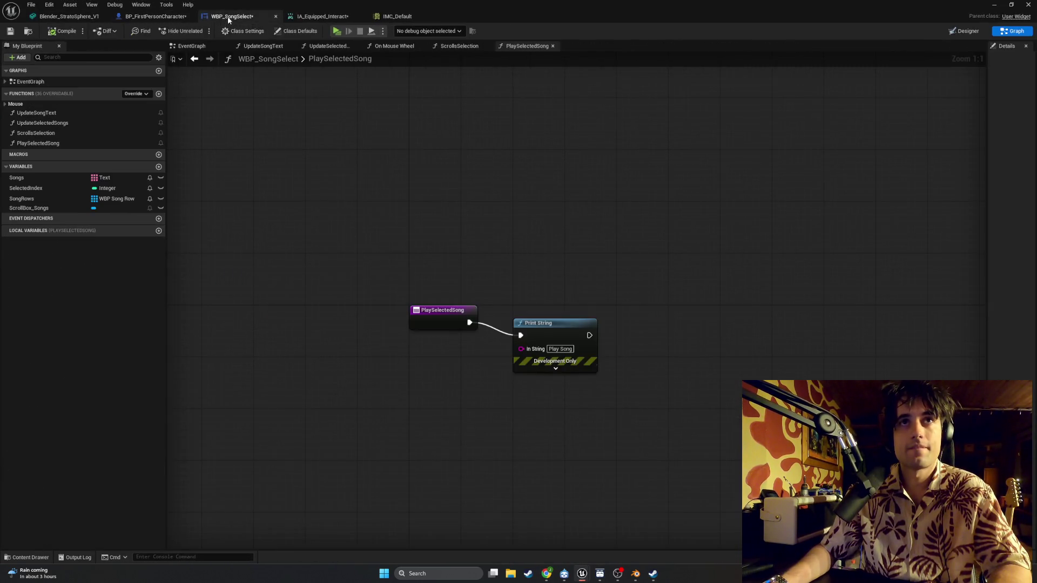
pyautogui.click(964, 31)
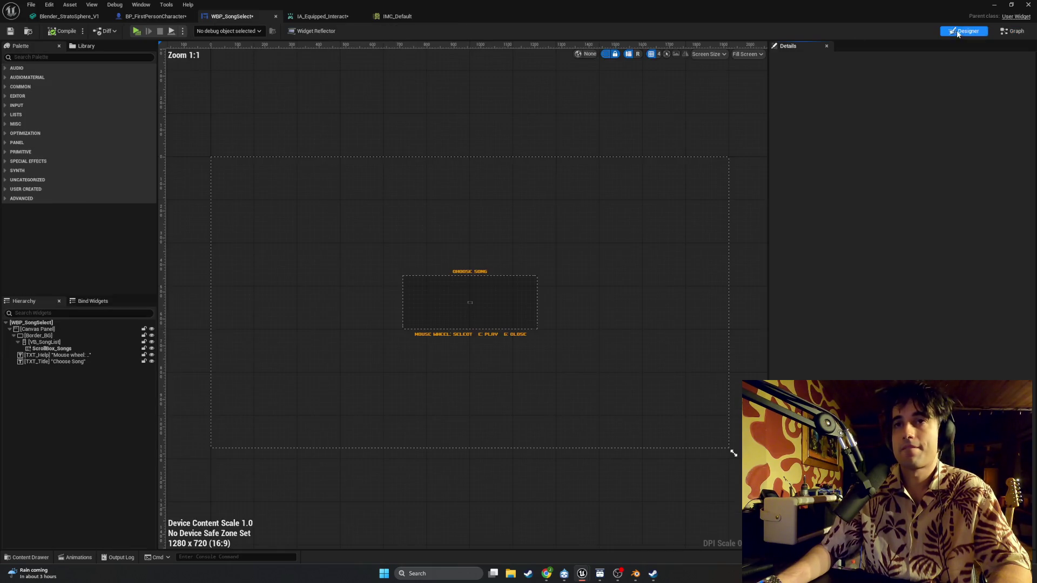
pyautogui.scroll(4, 387, 358)
pyautogui.scroll(2, 512, 328)
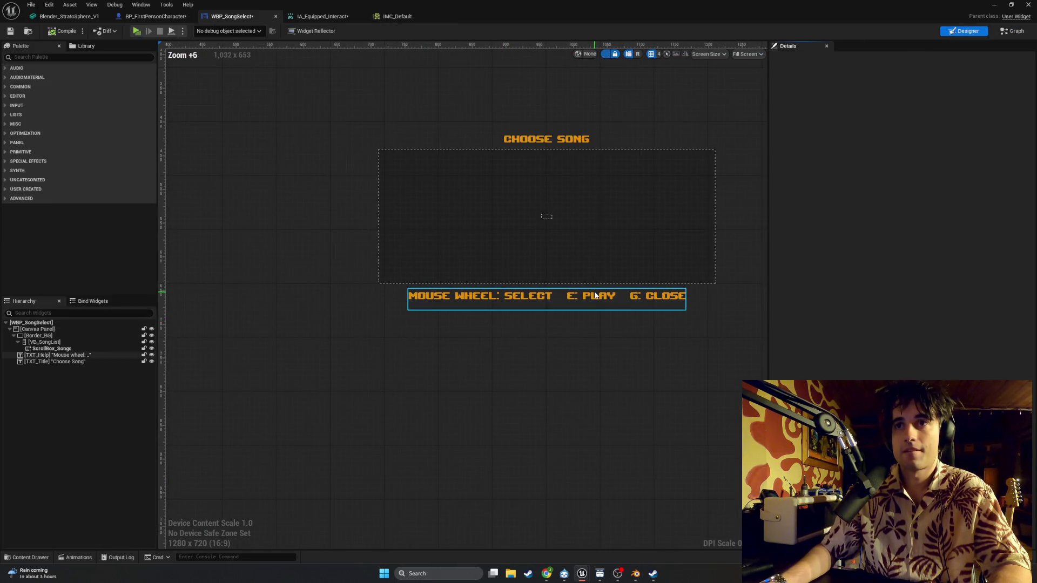
pyautogui.click(598, 300)
pyautogui.click(933, 233)
pyautogui.press('BackSpace')
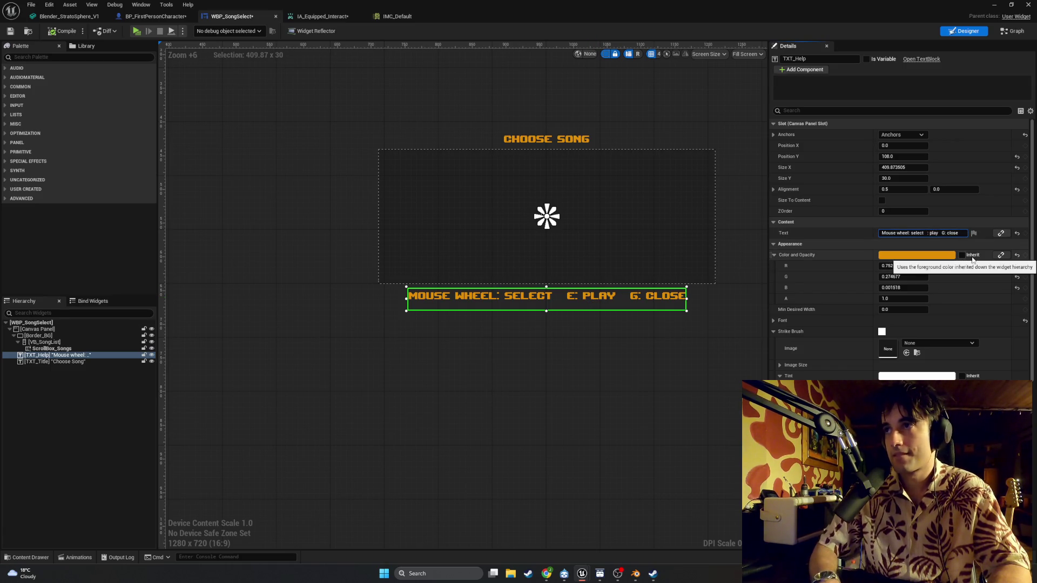
pyautogui.write('F')
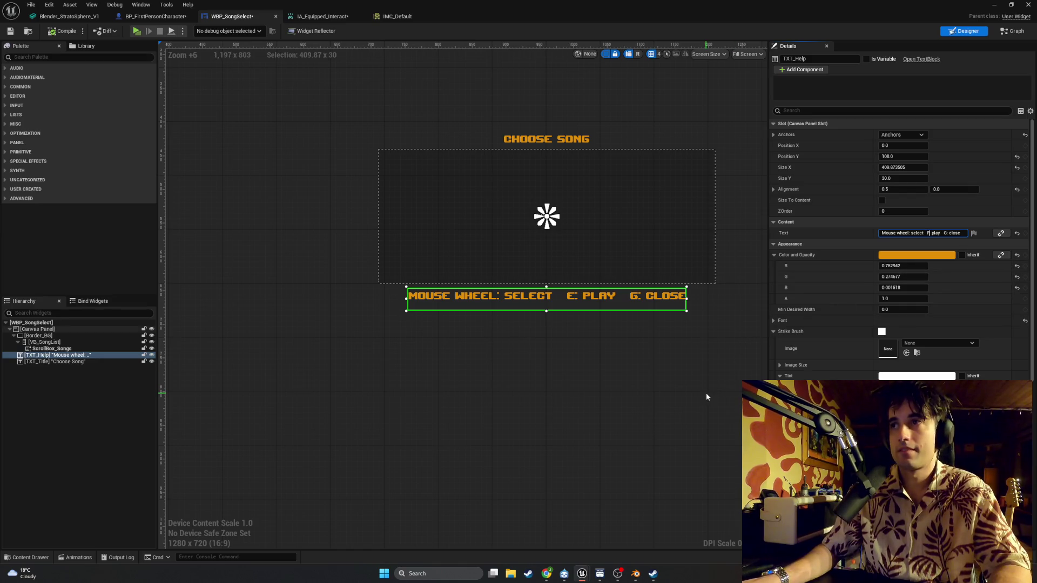
pyautogui.click(705, 393)
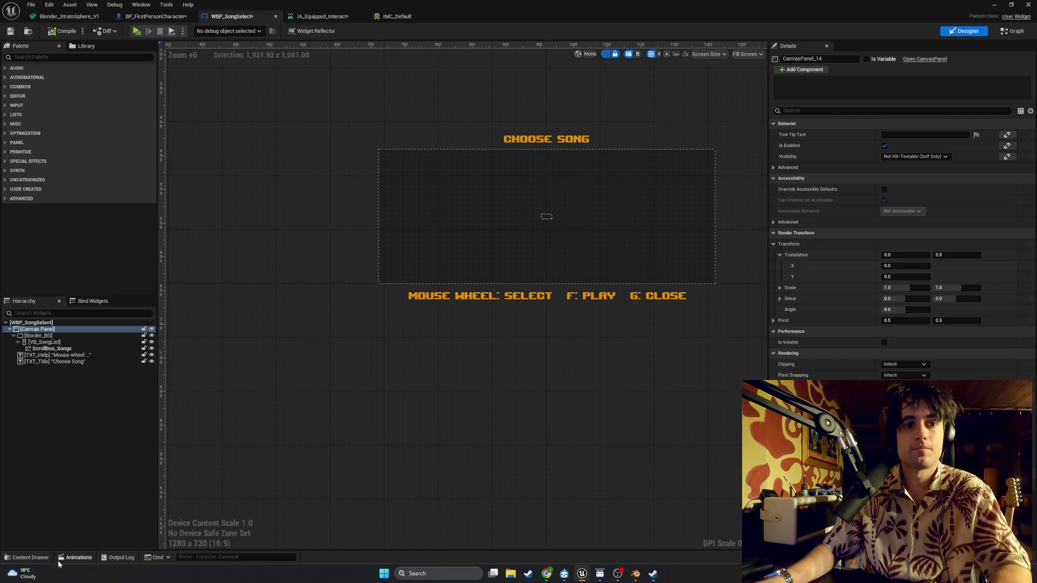
# Step: Open the WBP_GuitarPrompt widget from the UI/Prompts folder in the Content Drawer
pyautogui.click(38, 558)
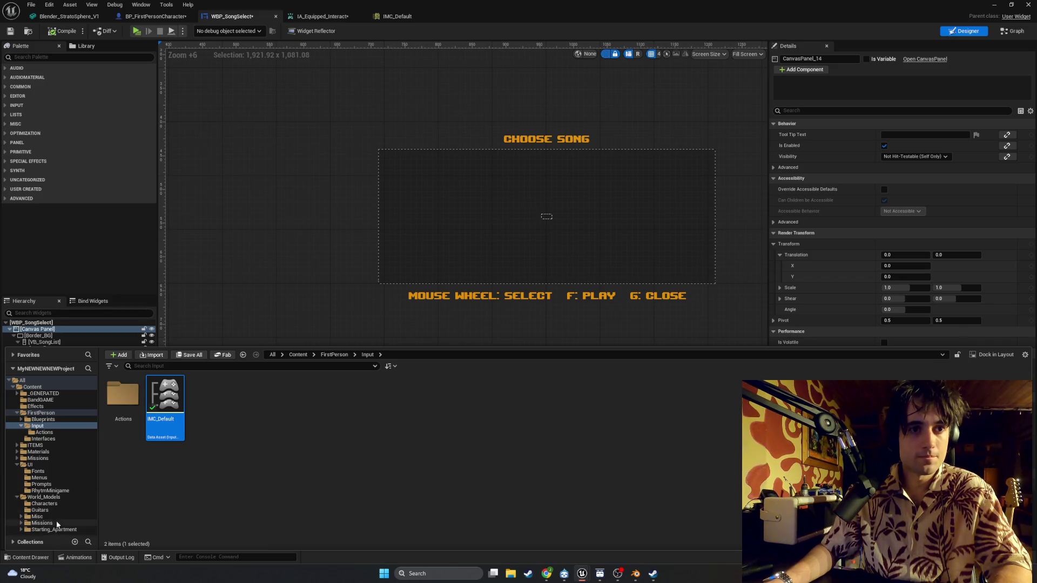
pyautogui.click(48, 465)
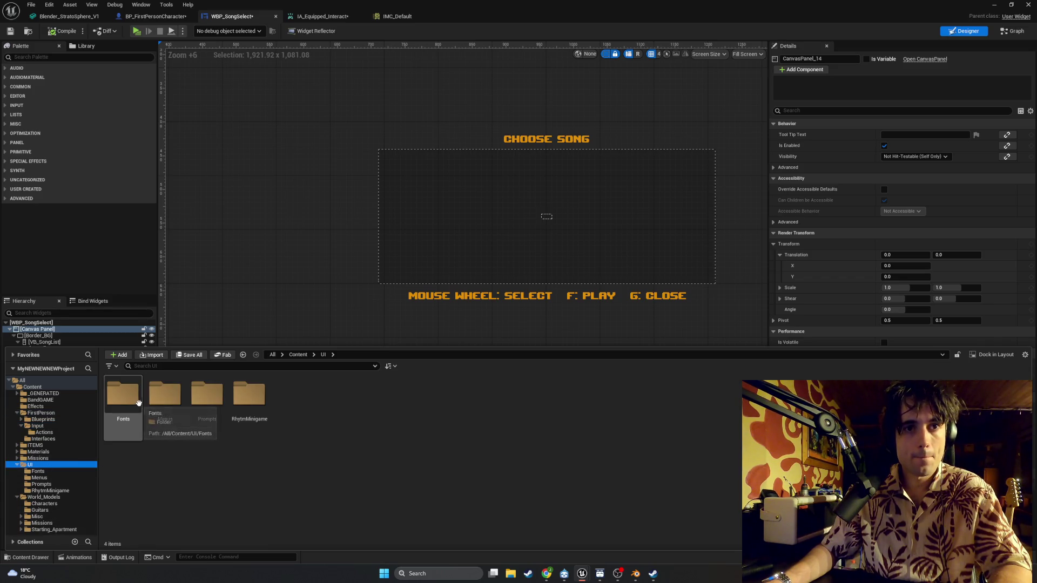
pyautogui.doubleClick(209, 403)
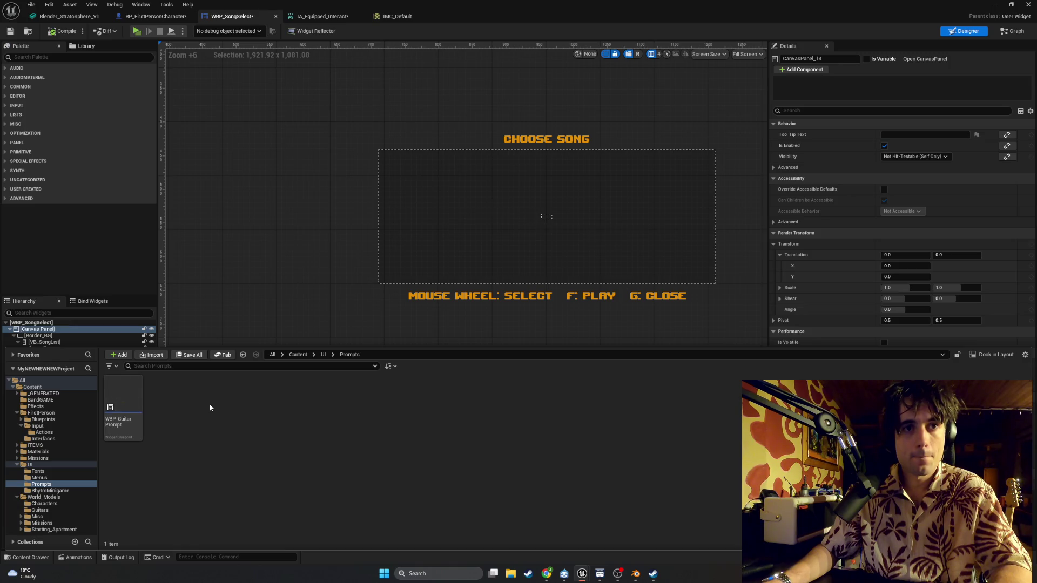
pyautogui.doubleClick(118, 405)
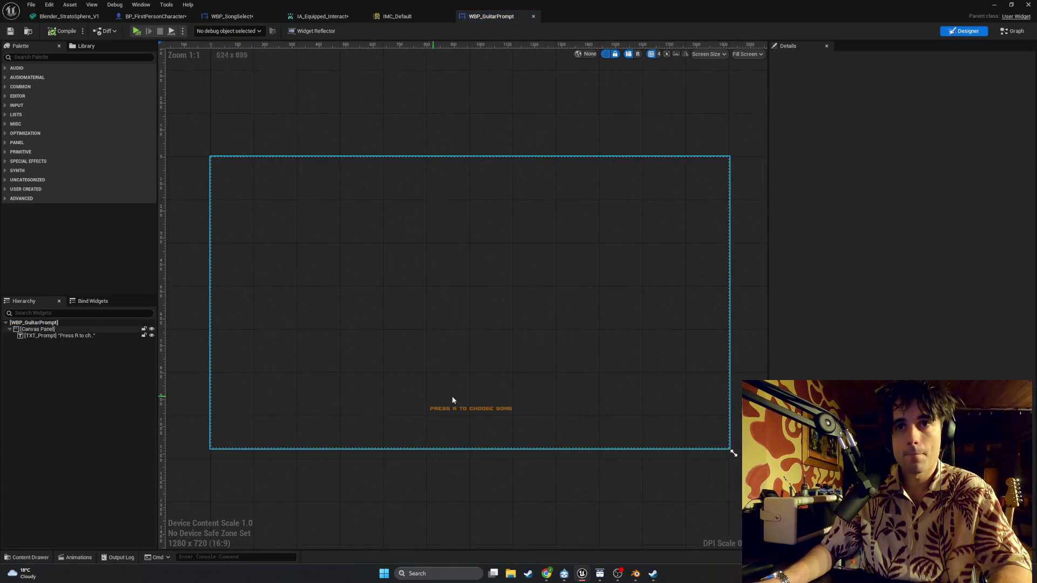
# Step: Change TXT_Prompt to read 'Press F to choose song', compile, and return to the level editor
pyautogui.scroll(6, 453, 400)
pyautogui.click(397, 389)
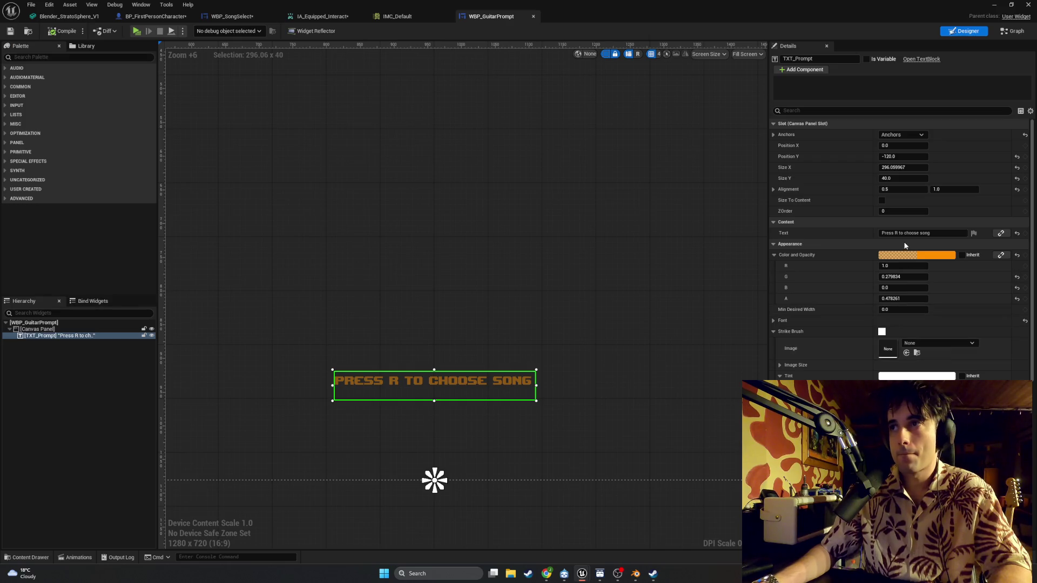
pyautogui.click(920, 233)
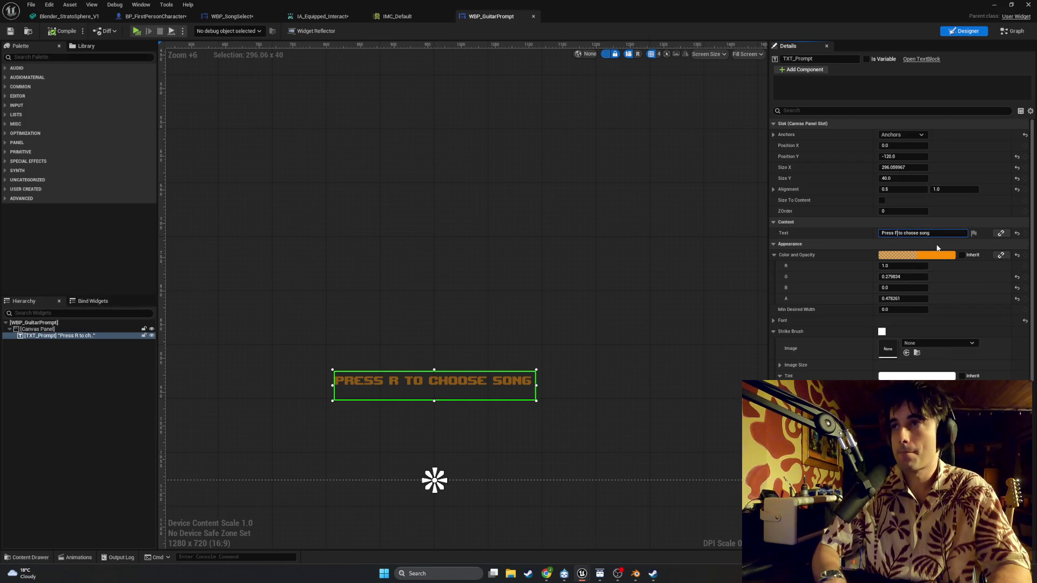
pyautogui.click(325, 186)
pyautogui.click(65, 32)
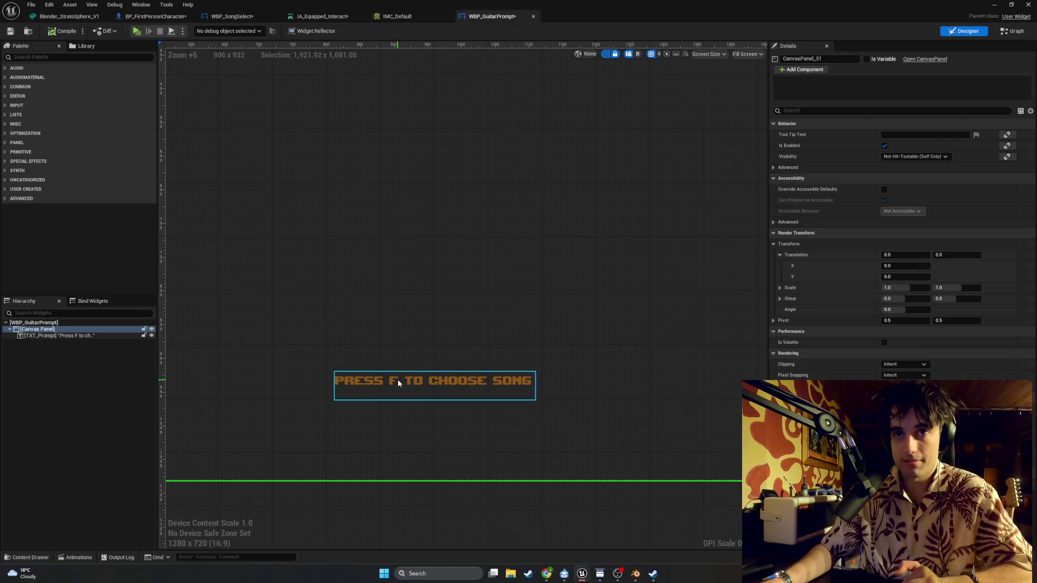
pyautogui.click(996, 4)
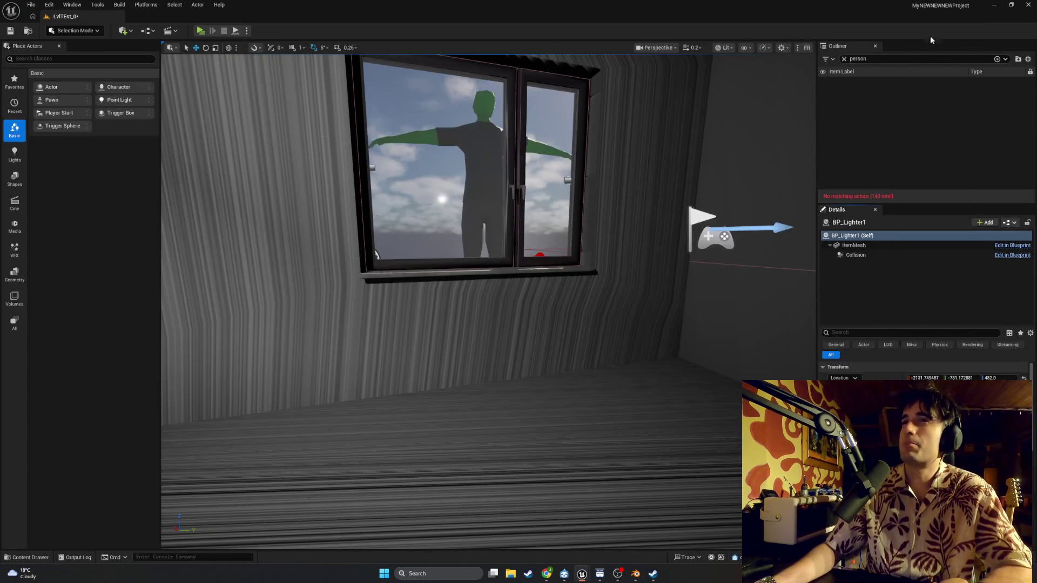
# Step: Restart the preview with the guitar, press F to open the song menu and play, then exit
pyautogui.press('w')
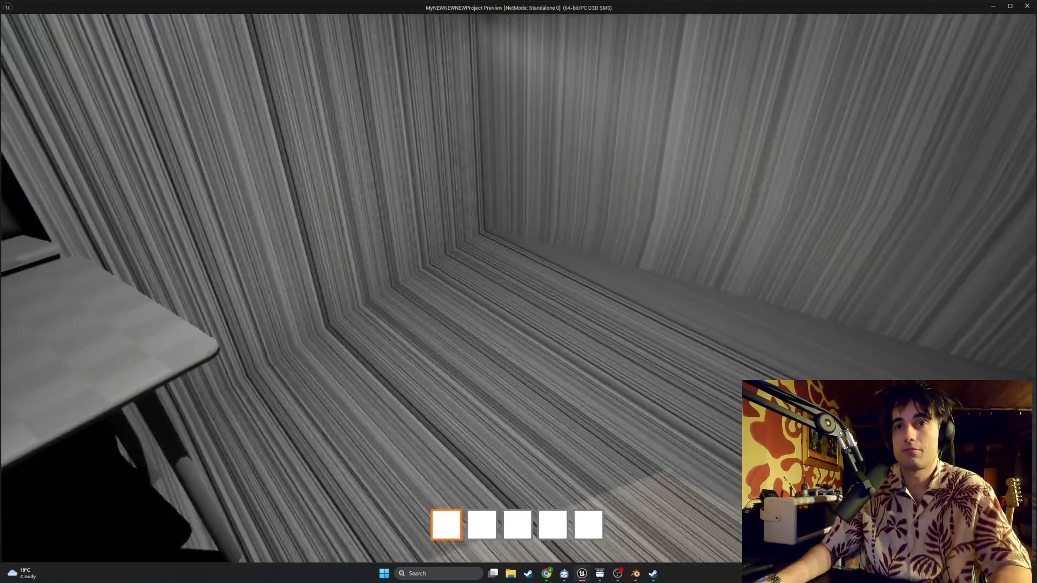
pyautogui.press('Escape')
pyautogui.click(204, 34)
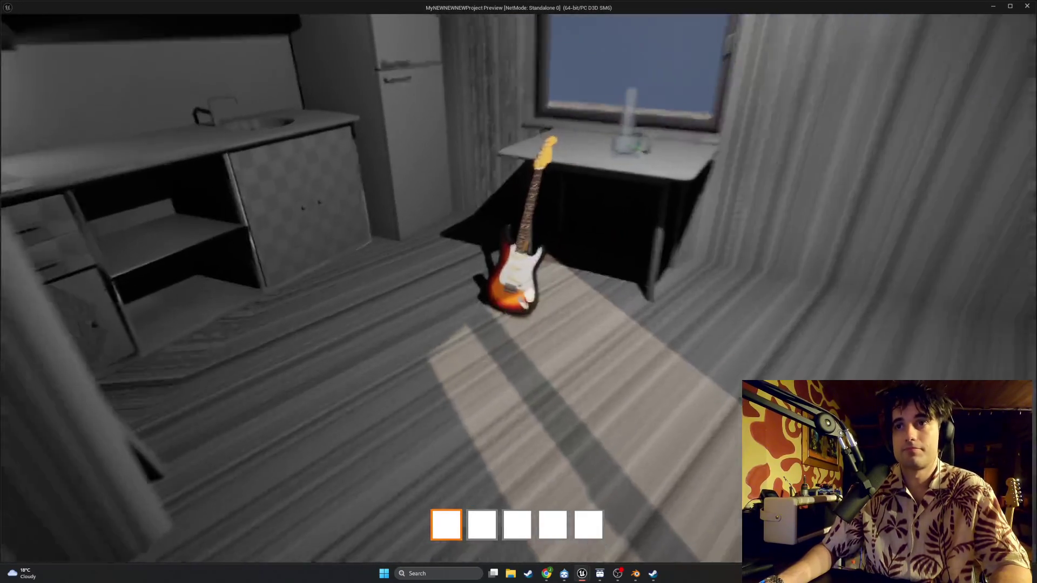
pyautogui.press('w')
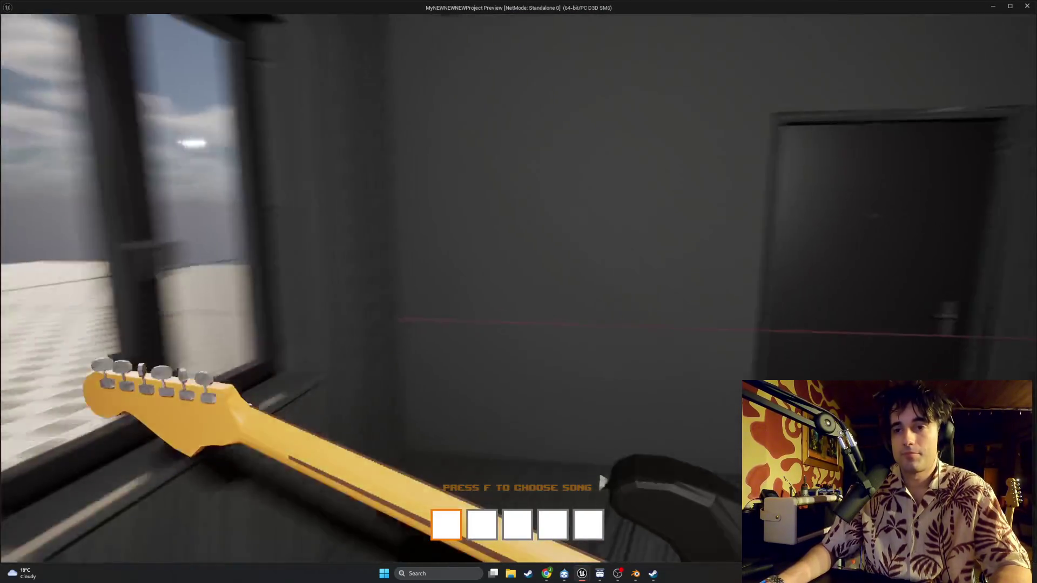
pyautogui.press('f')
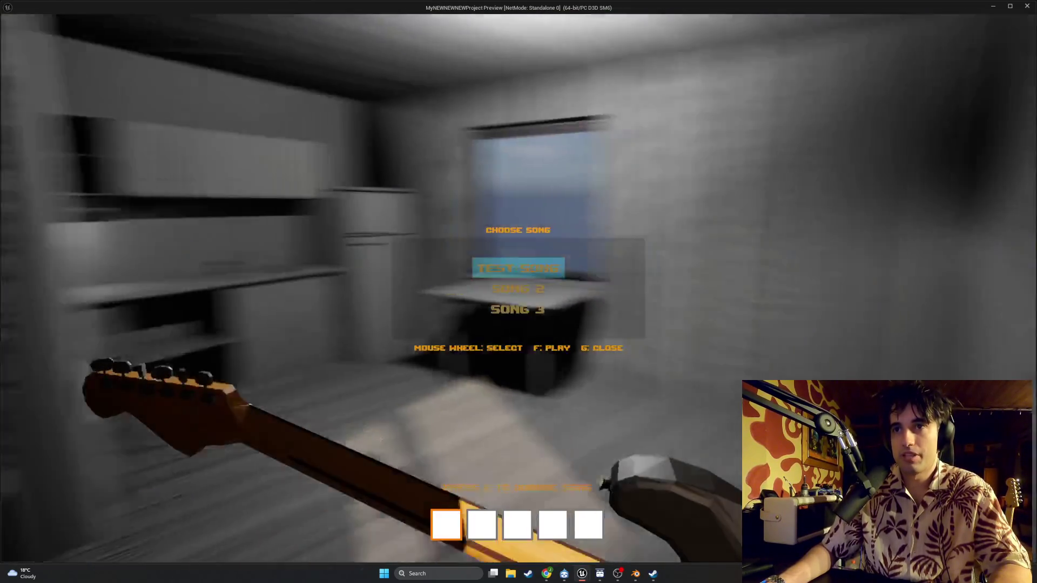
pyautogui.press('f')
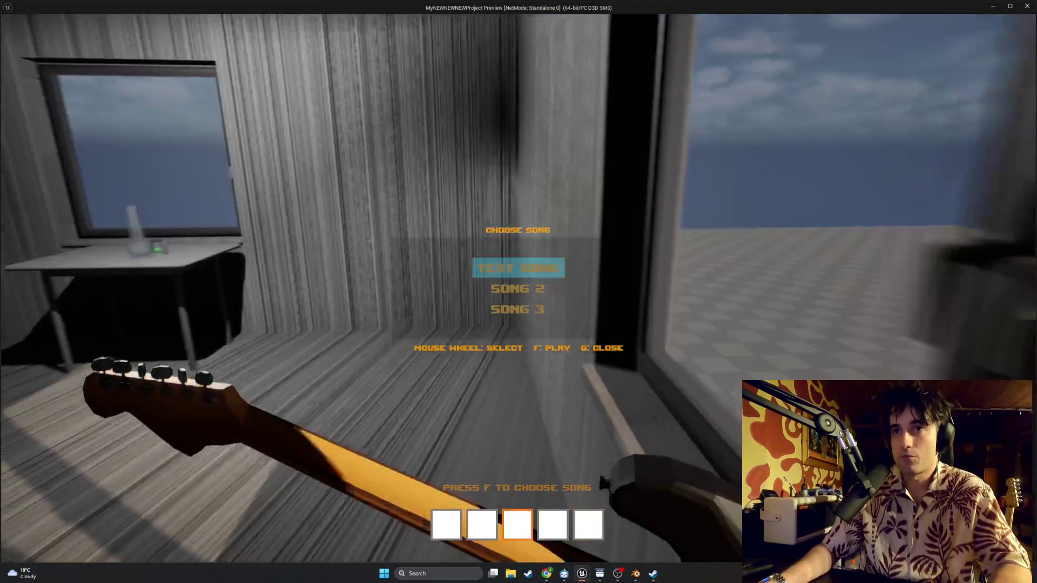
pyautogui.scroll(-3, 518, 291)
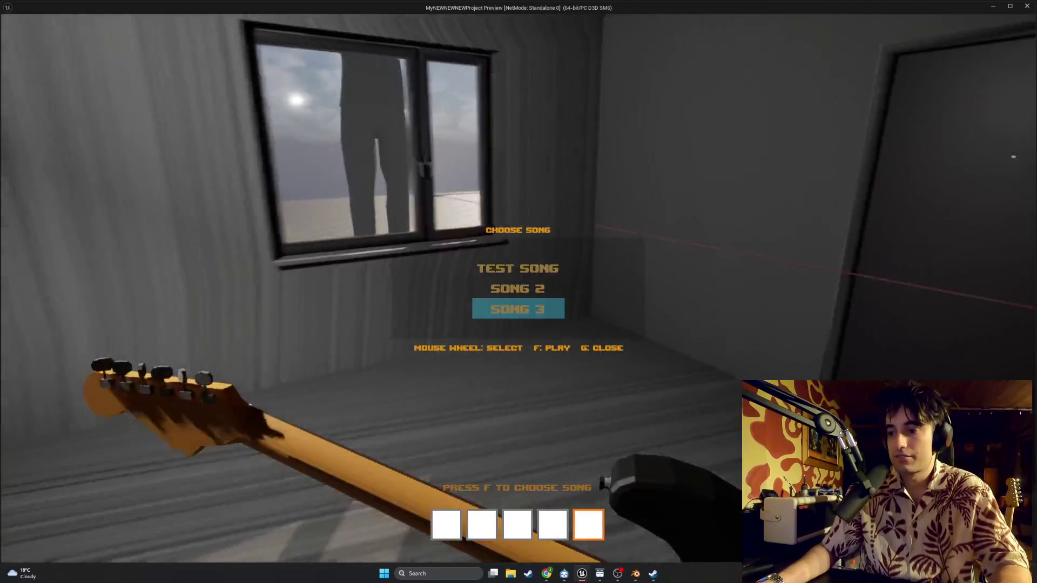
pyautogui.press('Escape')
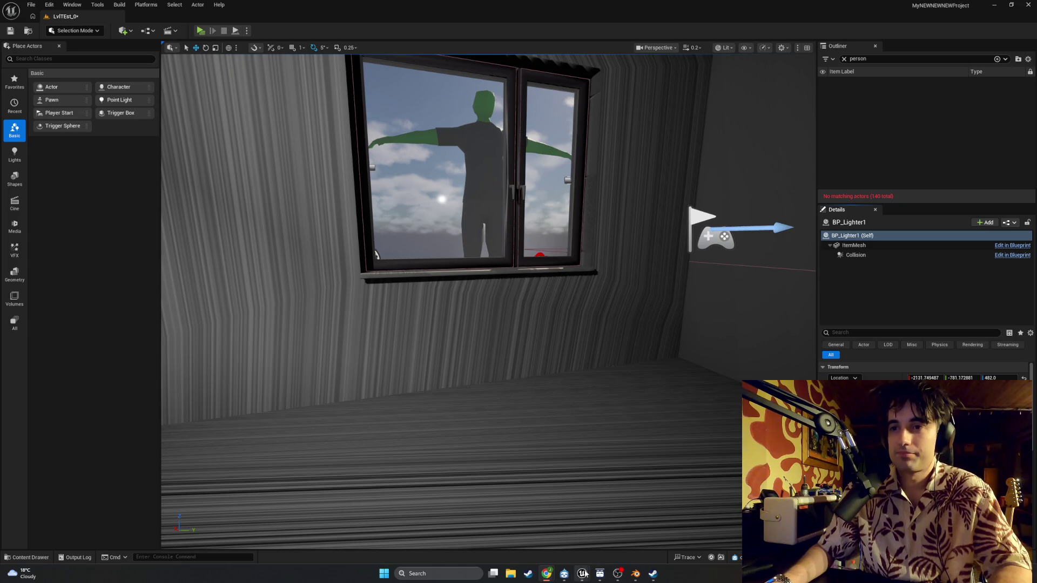
# Step: Bring the editor back, glance at the character graph, then open WBP_SongSelect's PlaySelectedSong function graph
pyautogui.moveTo(581, 572)
pyautogui.click(616, 543)
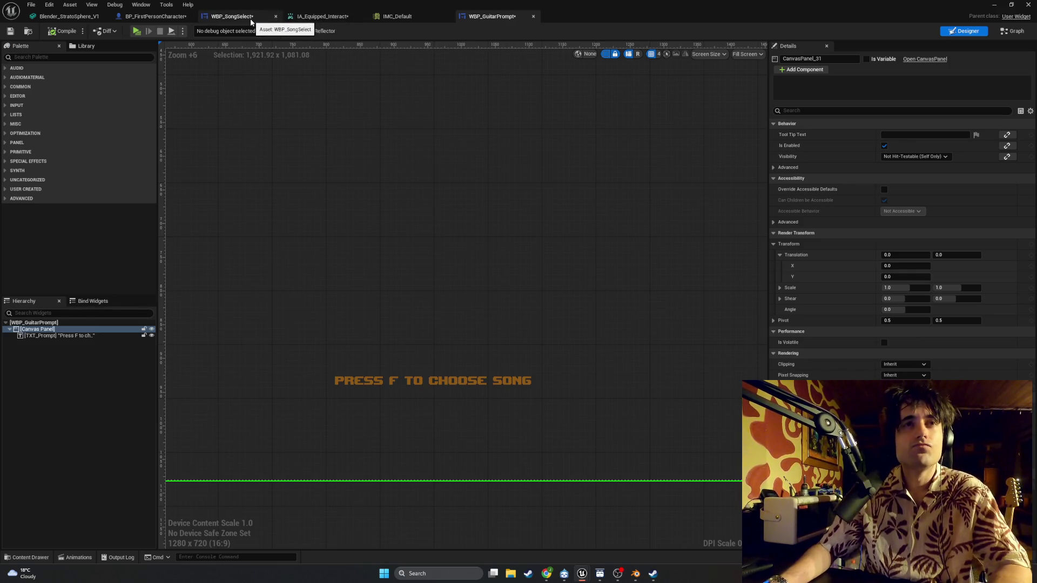
pyautogui.click(254, 17)
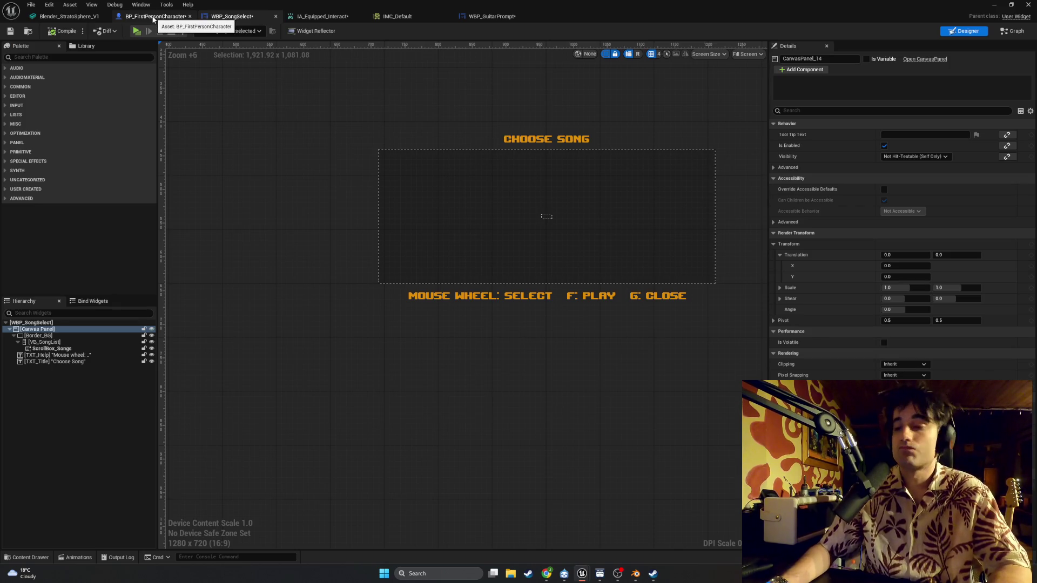
pyautogui.click(154, 20)
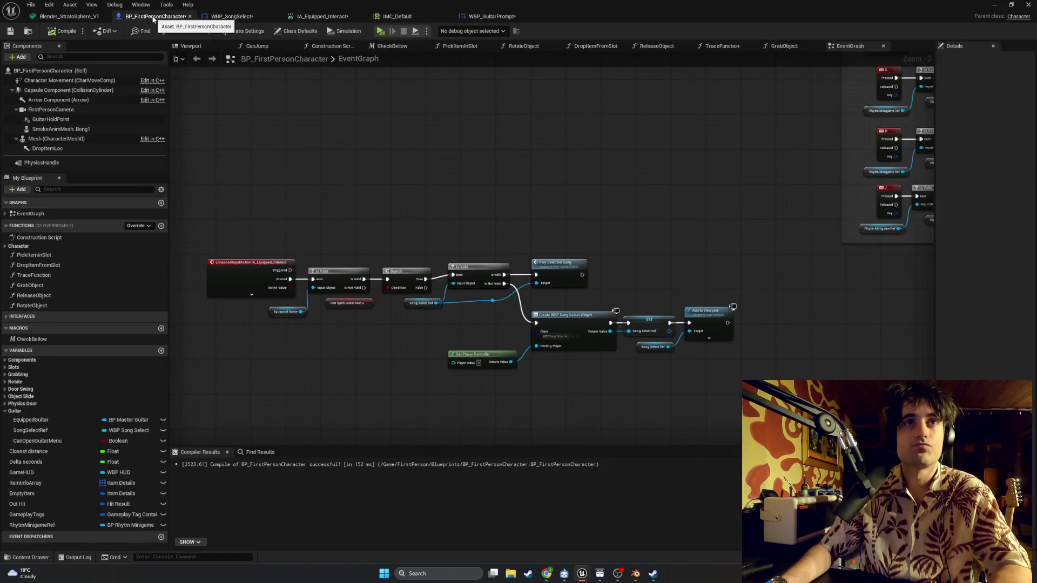
pyautogui.click(212, 22)
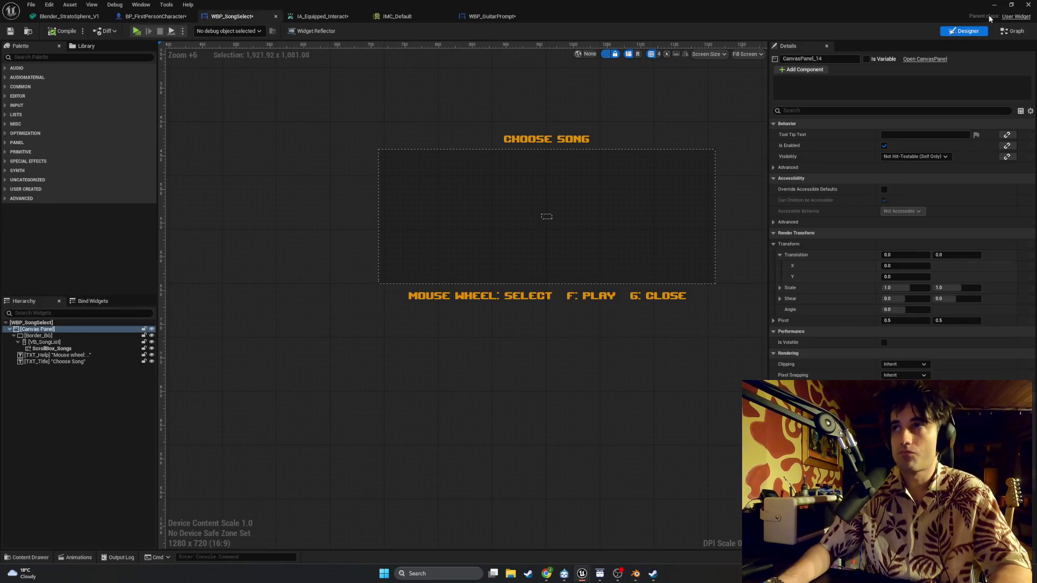
pyautogui.click(1015, 32)
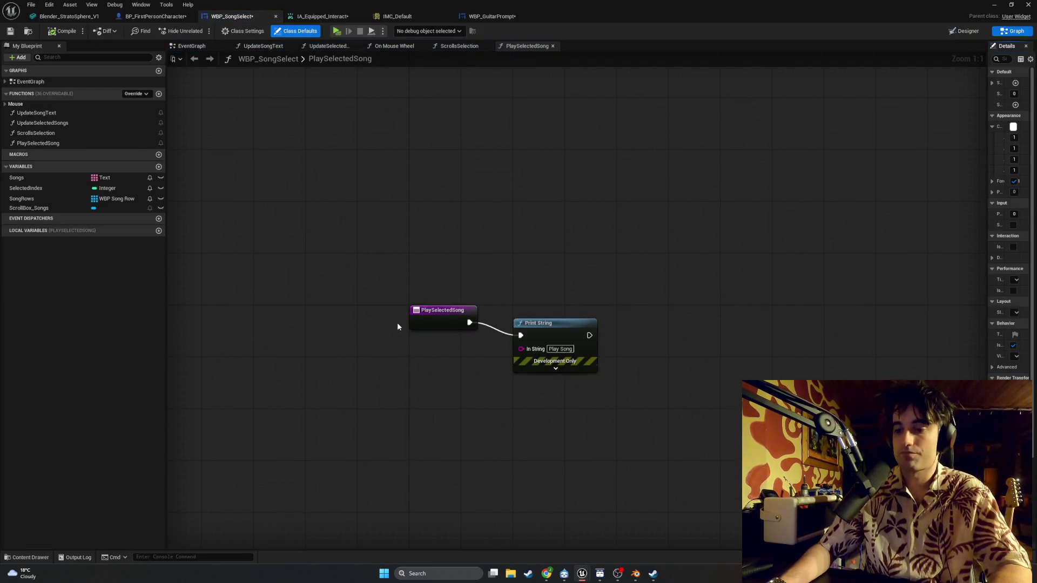
# Step: Delete the 'Play Song' Print String node and search the action list for cast and getter nodes
pyautogui.click(536, 327)
pyautogui.press('Delete')
pyautogui.moveTo(469, 323); pyautogui.dragTo(586, 330)
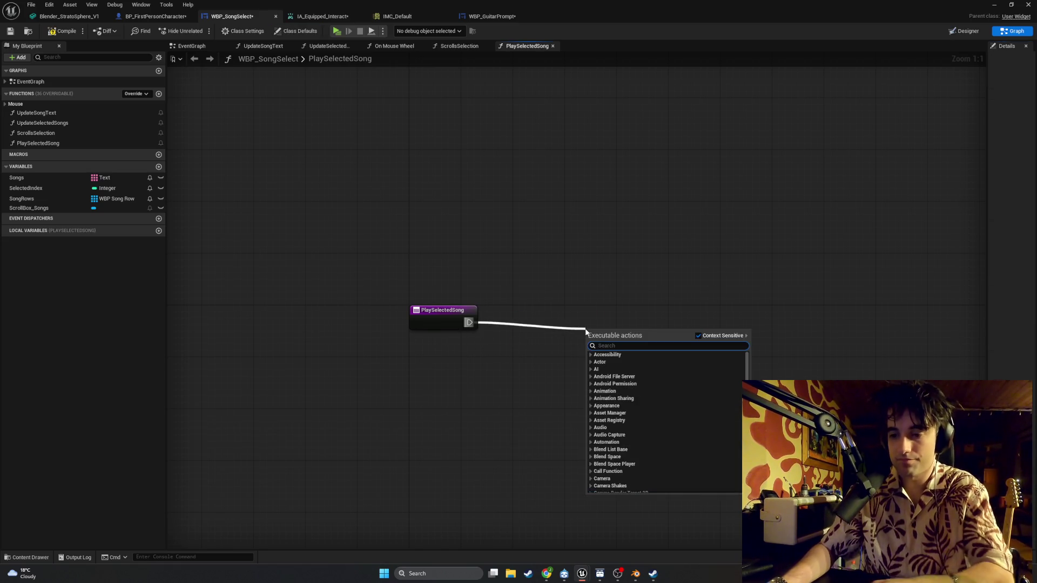
pyautogui.write('cast')
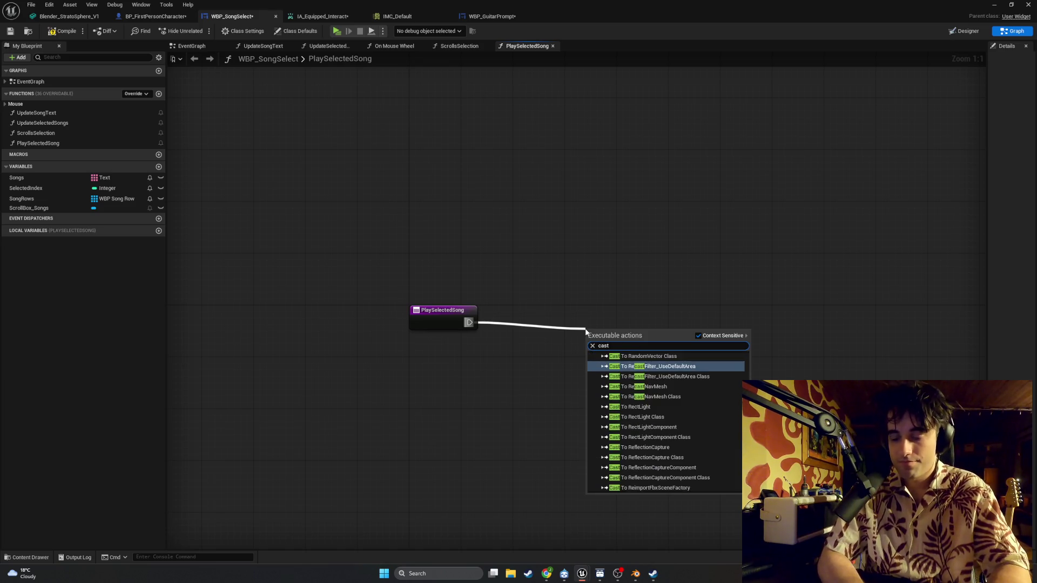
pyautogui.press('BackSpace')
pyautogui.press('BackSpace')
pyautogui.press('BackSpace')
pyautogui.press('Escape')
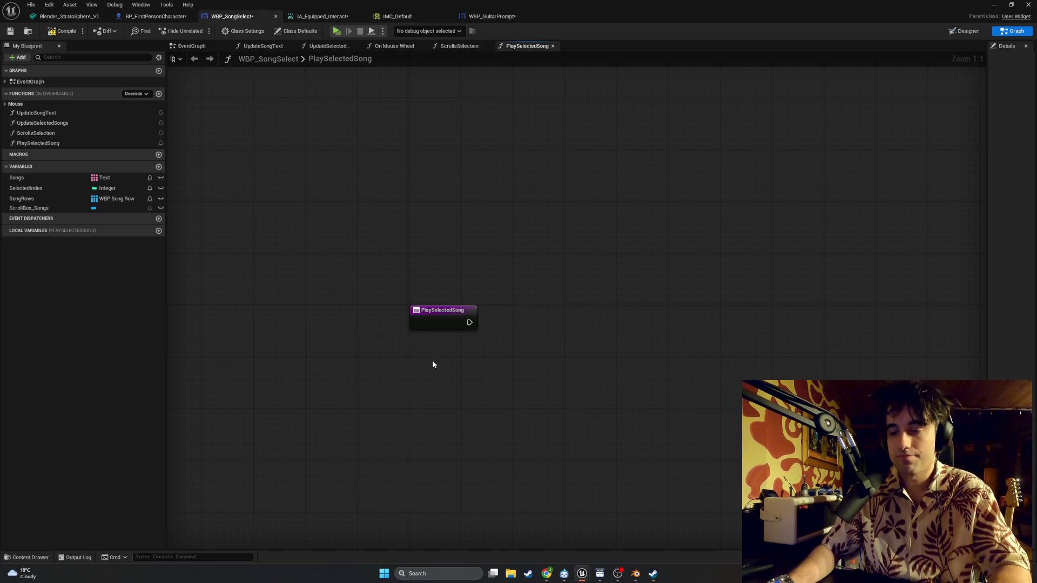
pyautogui.rightClick(458, 371)
pyautogui.write('get')
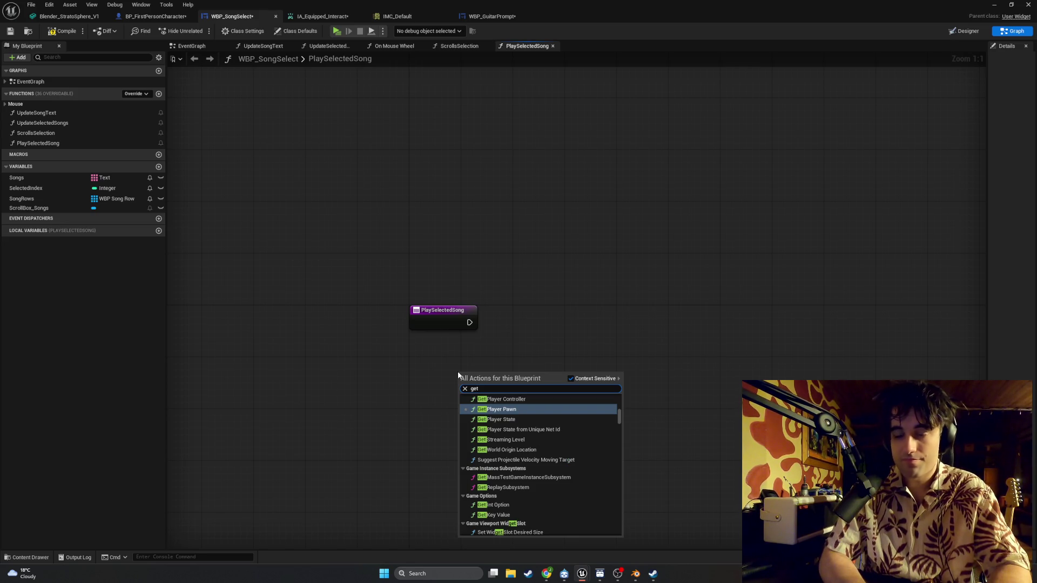
pyautogui.write(' a')
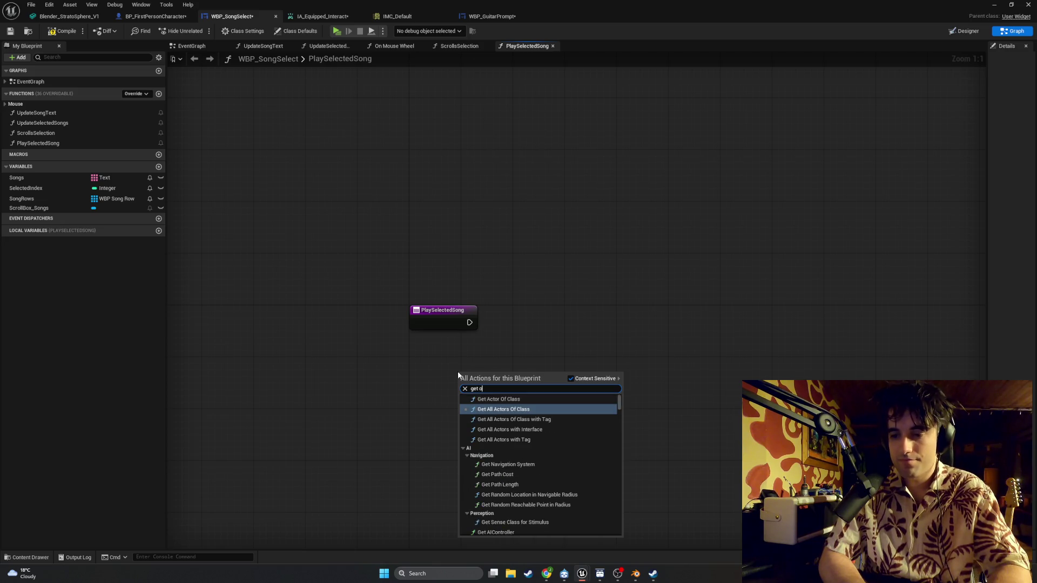
# Step: Add a Cast To BP_FirstPersonCharacter node after PlaySelectedSong's entry
pyautogui.moveTo(469, 322); pyautogui.dragTo(552, 329)
pyautogui.write('cast to')
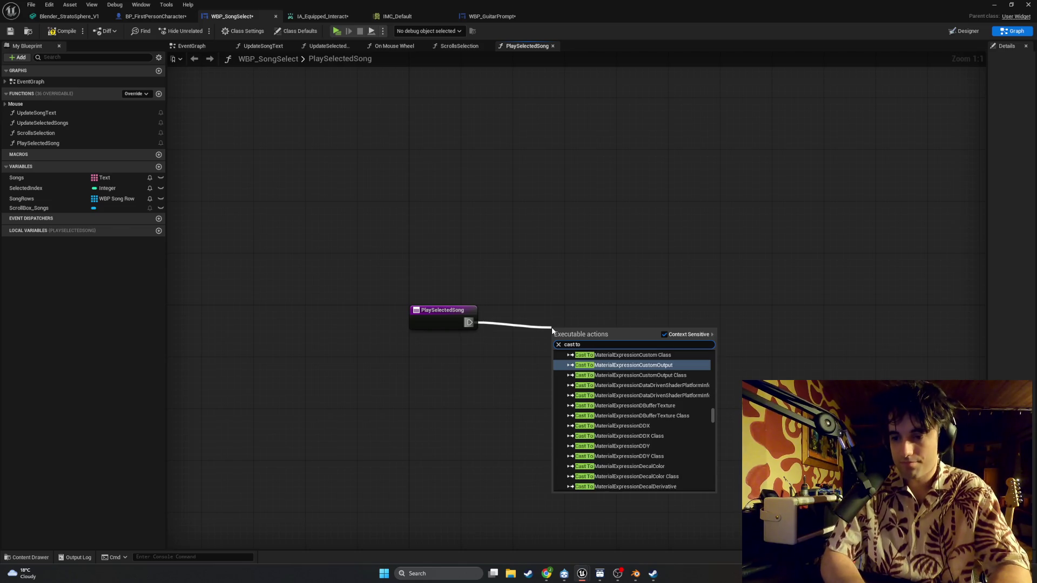
pyautogui.write(' BP_')
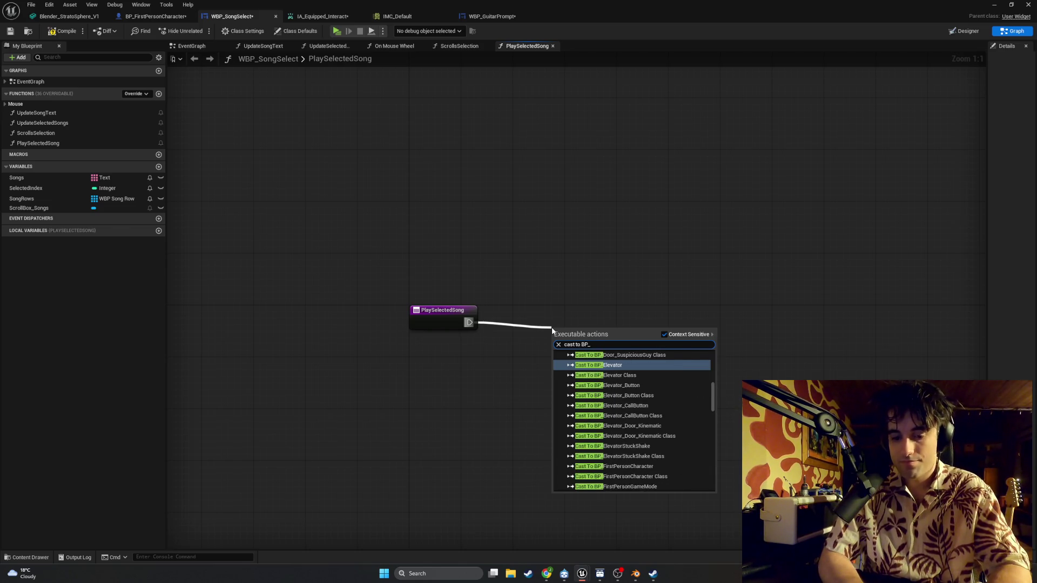
pyautogui.write('Fir')
pyautogui.press('Up')
pyautogui.press('Up')
pyautogui.press('Return')
# Step: Feed Get Owning Player Pawn into the cast's Object input and place it beside the cast
pyautogui.moveTo(579, 332)
pyautogui.mouseDown()
pyautogui.moveTo(545, 313)
pyautogui.moveTo(489, 353)
pyautogui.mouseUp()
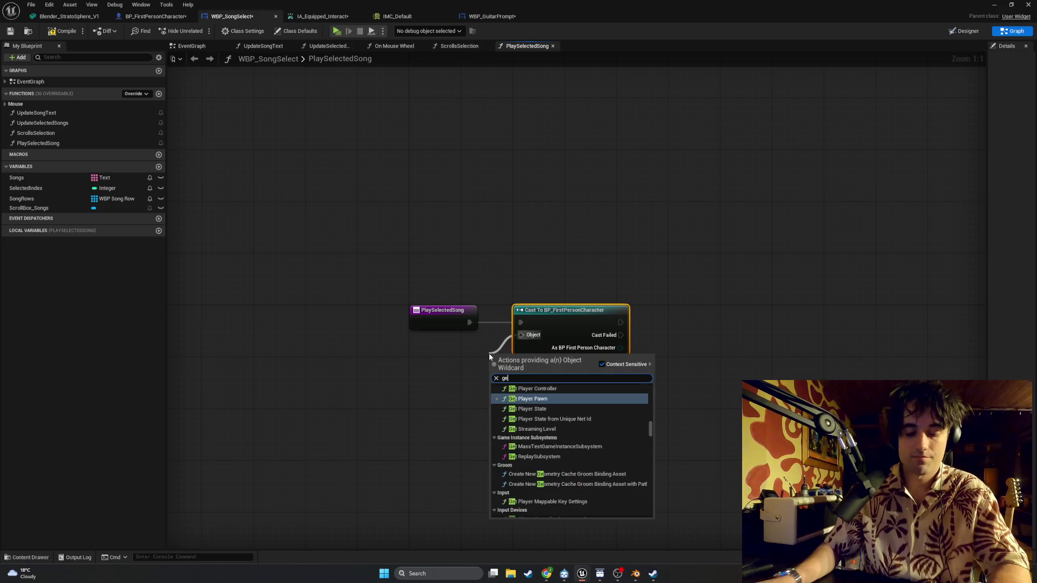
pyautogui.write('get ow')
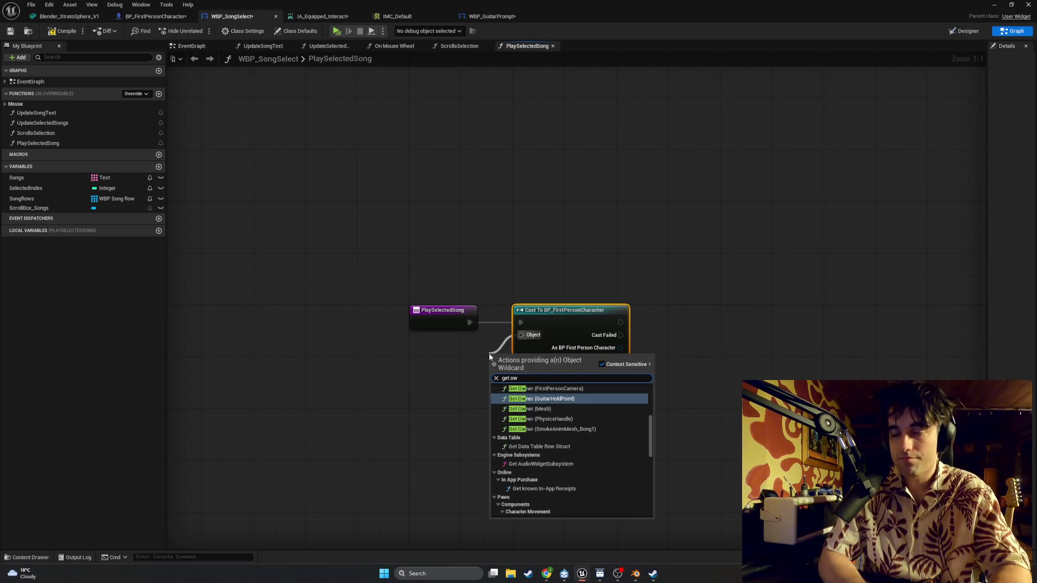
pyautogui.write('ning')
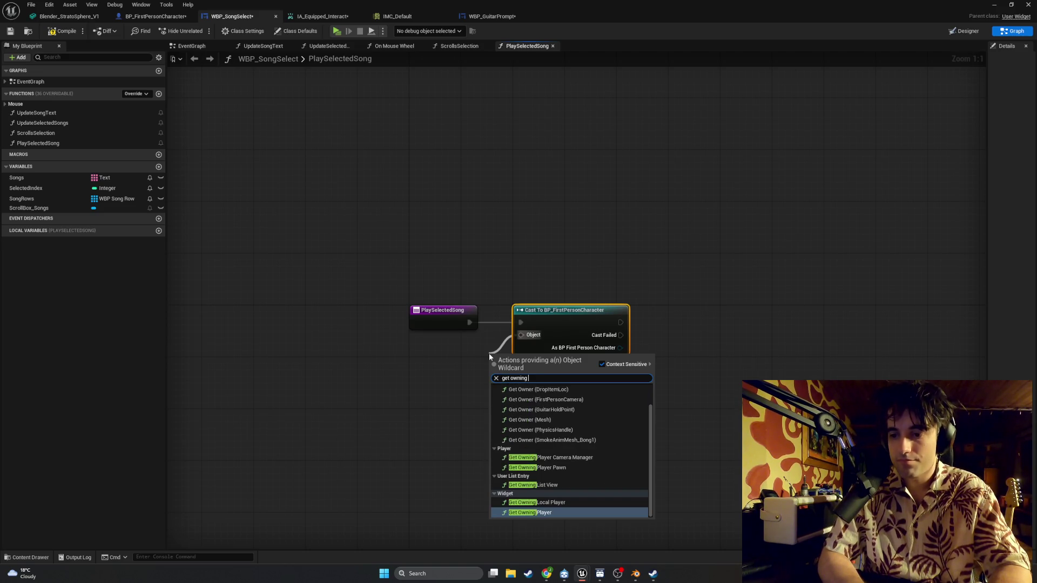
pyautogui.write(' pla')
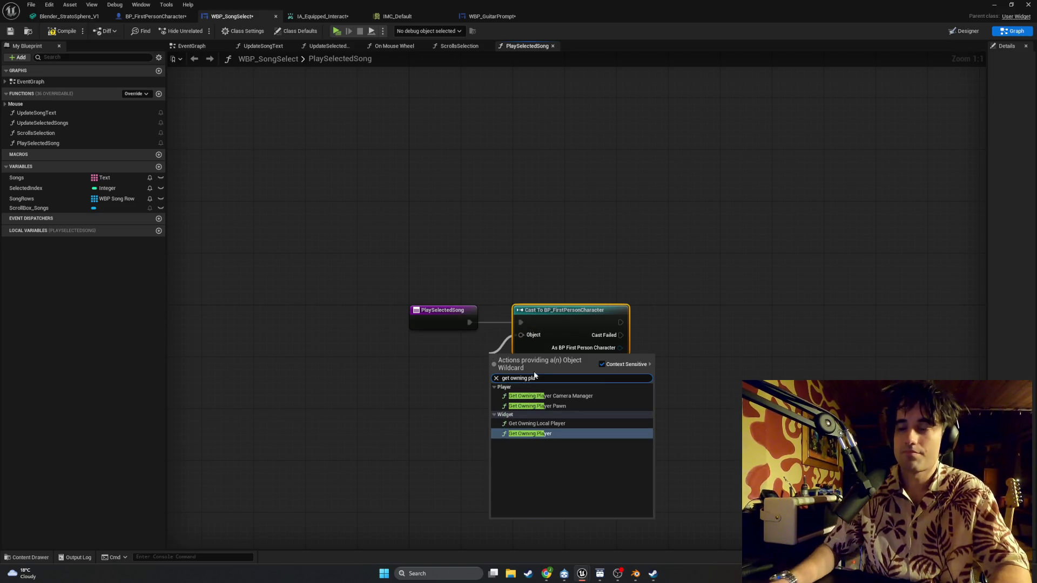
pyautogui.click(551, 404)
pyautogui.moveTo(512, 359); pyautogui.dragTo(429, 348)
pyautogui.moveTo(657, 369); pyautogui.dragTo(553, 364)
pyautogui.moveTo(496, 325); pyautogui.dragTo(565, 331)
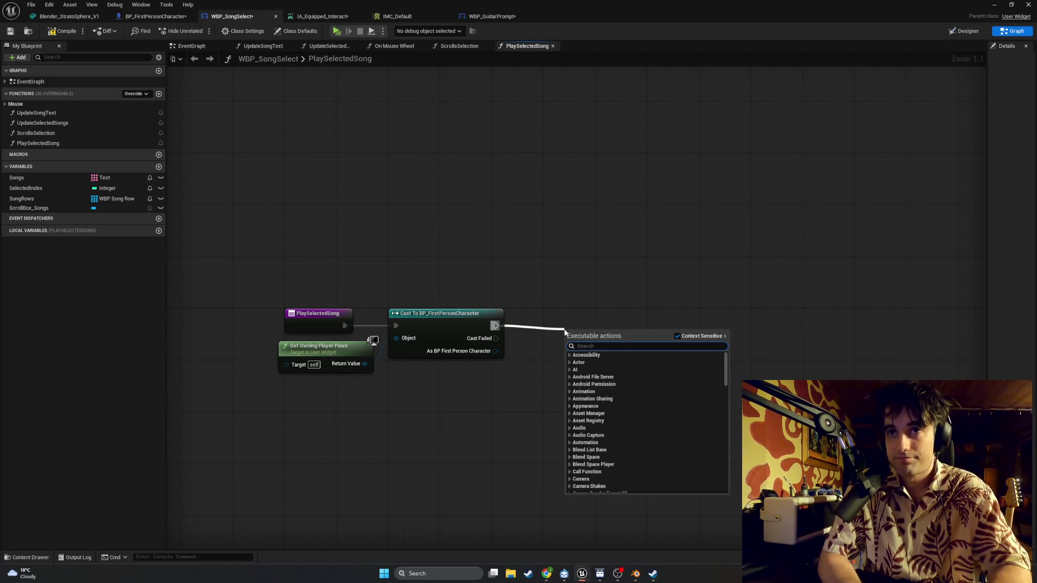
# Step: Add a Get Rhythm Minigame Ref getter from the cast's As BP First Person Character output
pyautogui.write('get')
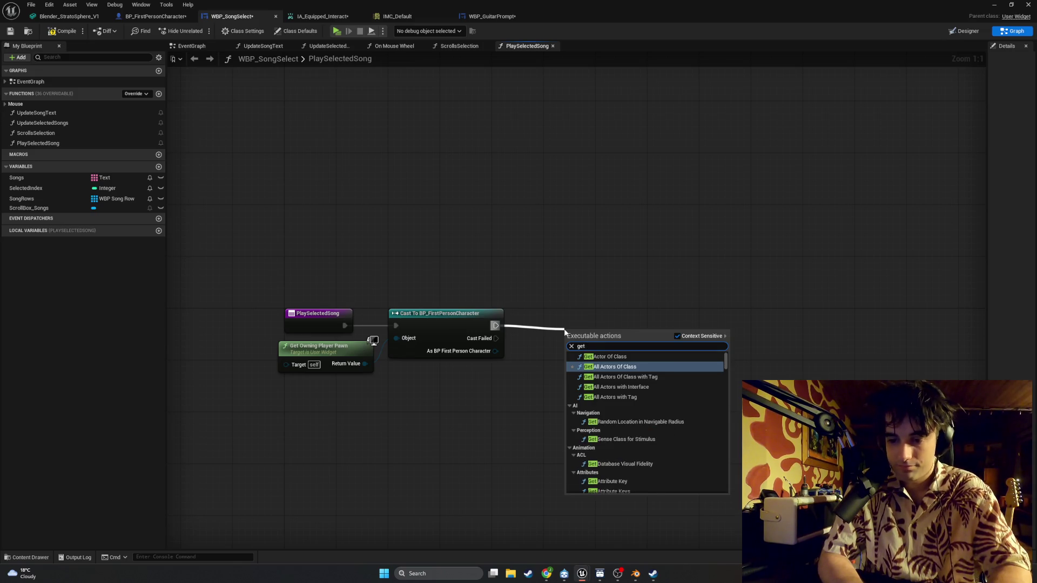
pyautogui.write(' rhy')
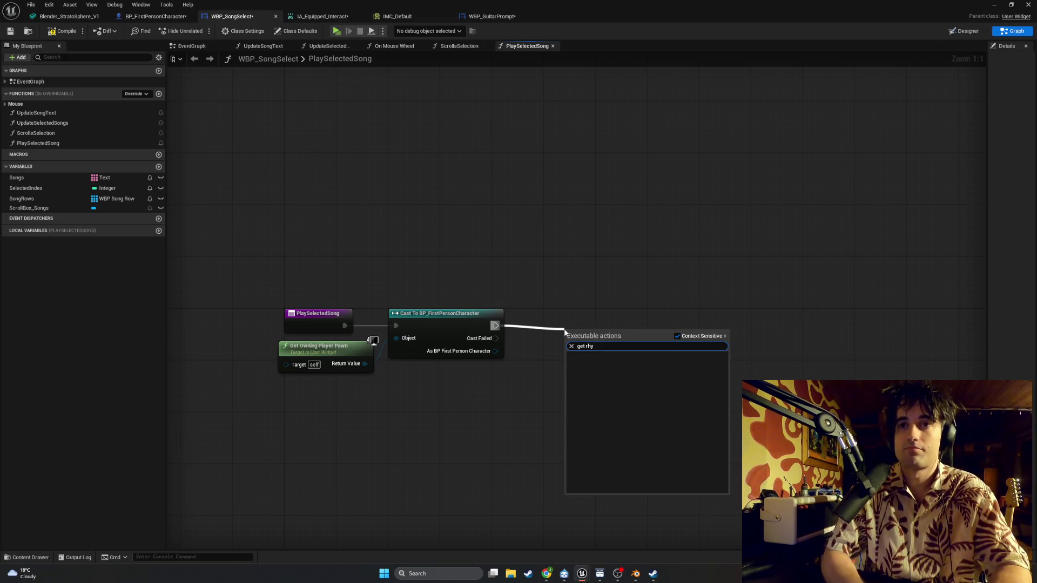
pyautogui.press('Escape')
pyautogui.moveTo(495, 351); pyautogui.dragTo(561, 338)
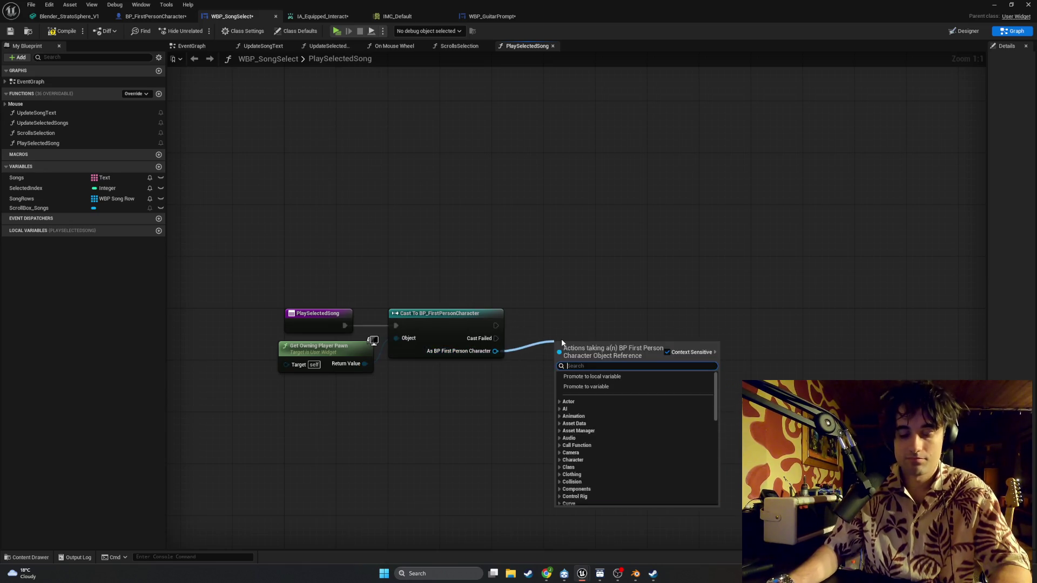
pyautogui.write('get rhy')
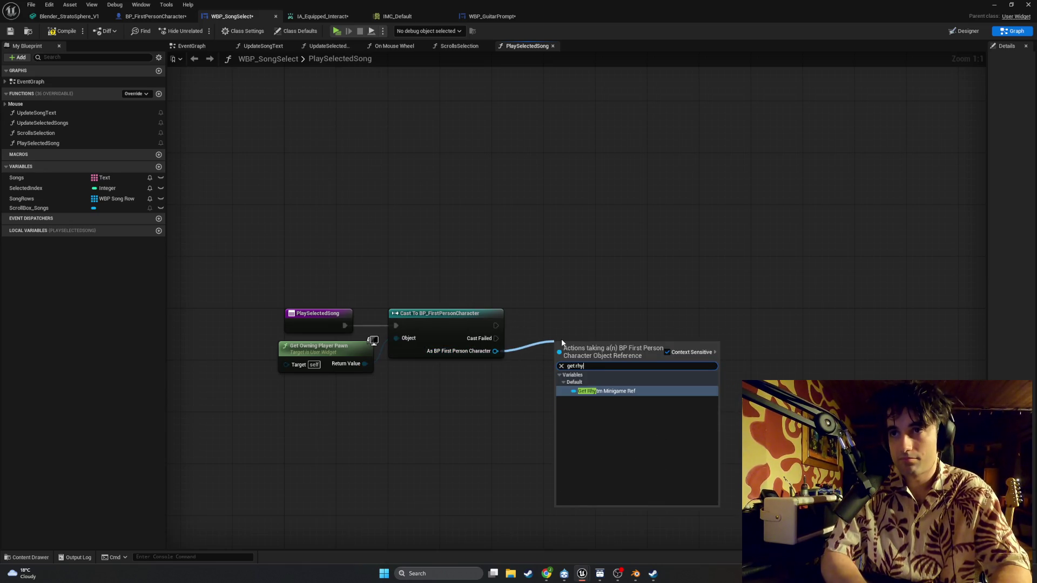
pyautogui.press('Return')
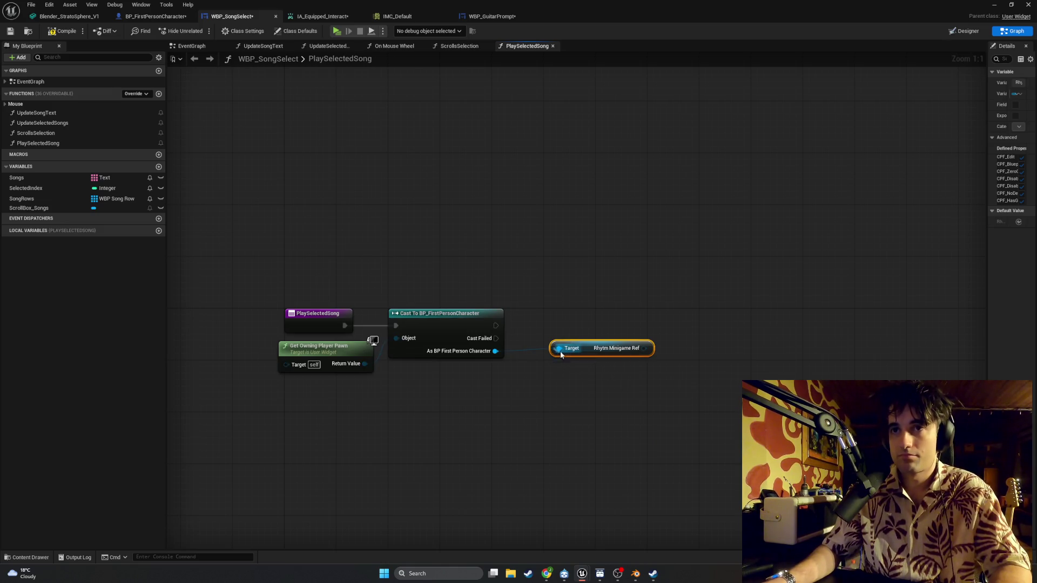
pyautogui.moveTo(584, 346); pyautogui.dragTo(553, 352)
pyautogui.click(614, 330)
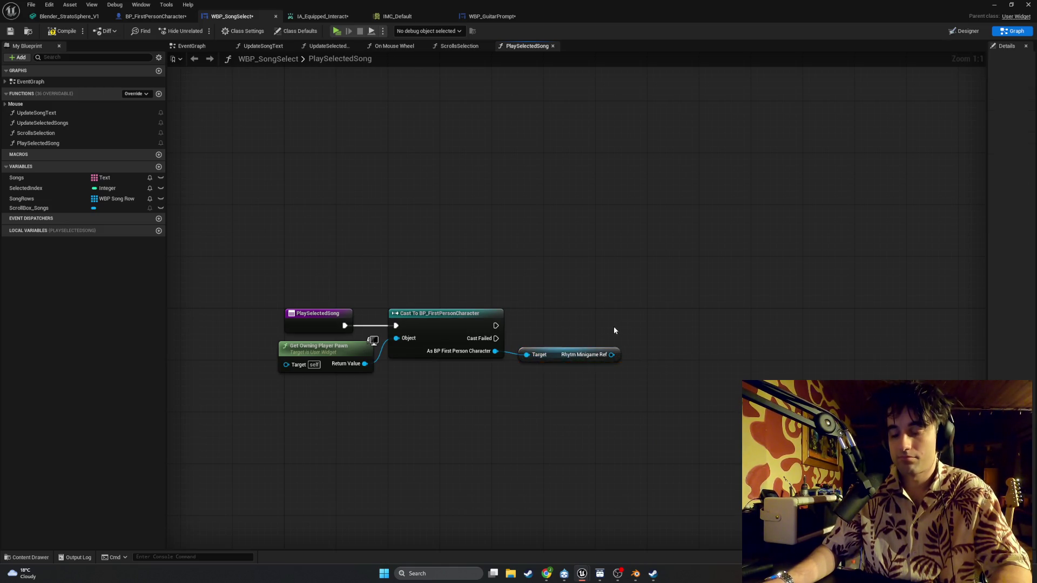
pyautogui.moveTo(613, 329); pyautogui.dragTo(528, 338)
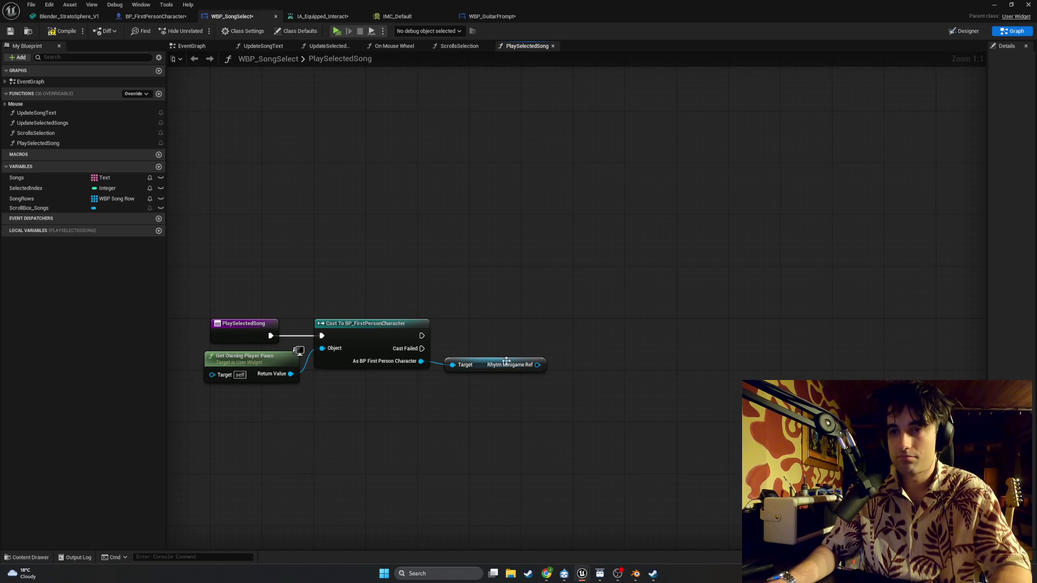
# Step: Add an Is Valid node after the cast and wire Rhythm Minigame Ref into it
pyautogui.moveTo(422, 335); pyautogui.dragTo(583, 334)
pyautogui.write('is')
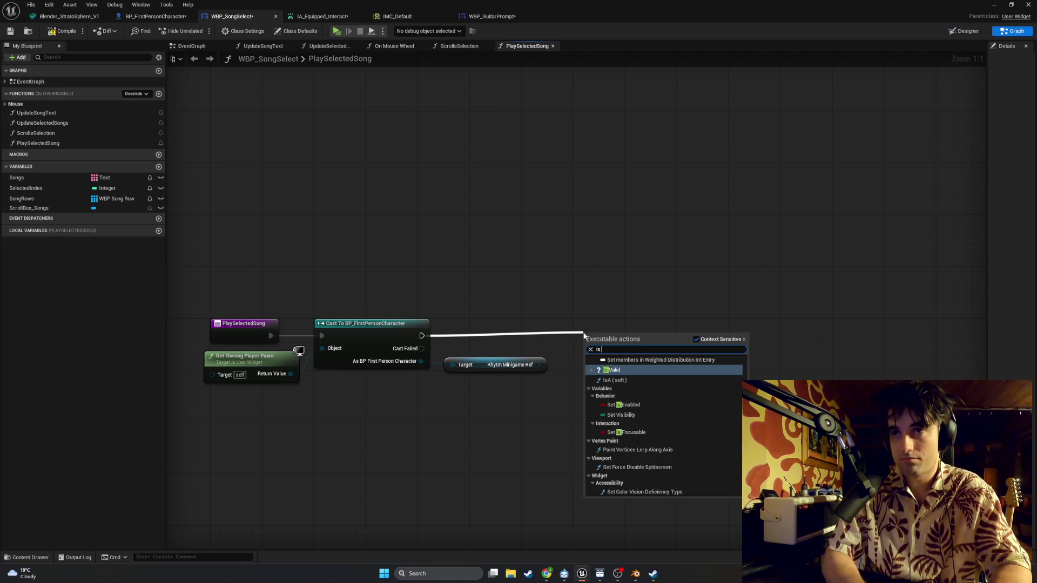
pyautogui.press('Return')
pyautogui.moveTo(539, 365)
pyautogui.mouseDown()
pyautogui.moveTo(588, 366)
pyautogui.moveTo(595, 333)
pyautogui.mouseUp()
pyautogui.moveTo(676, 393); pyautogui.dragTo(575, 392)
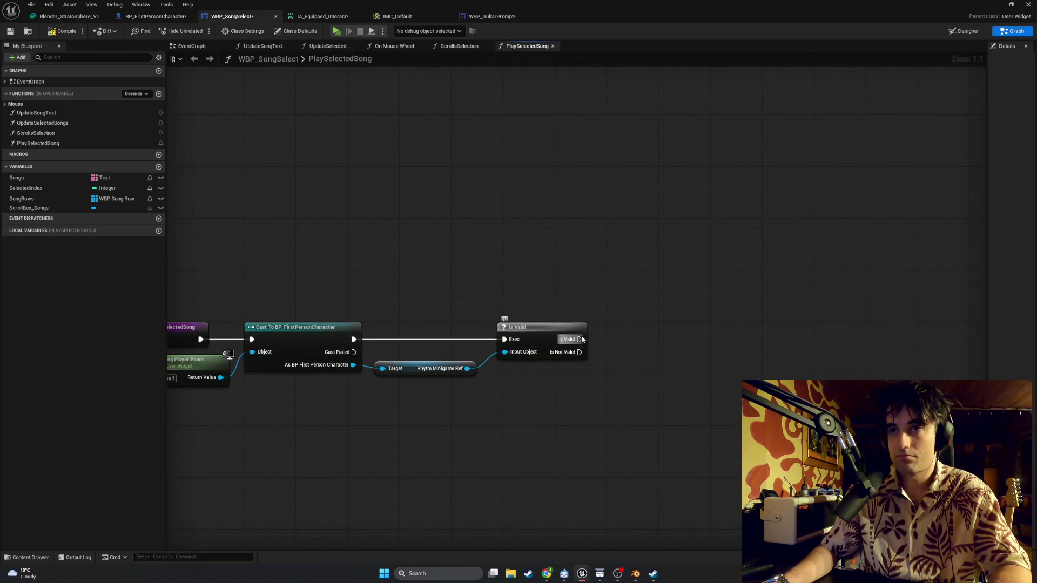
# Step: Add a Start Song node targeting Rhythm Minigame Ref and drive it from Is Valid's valid output
pyautogui.moveTo(580, 339); pyautogui.dragTo(659, 328)
pyautogui.write('start song')
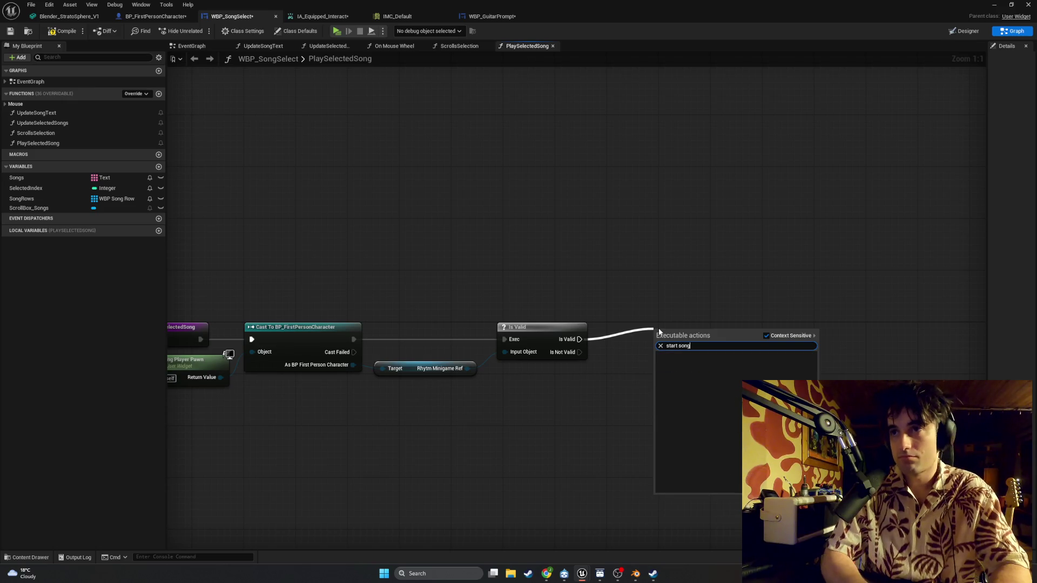
pyautogui.press('Escape')
pyautogui.moveTo(474, 368)
pyautogui.mouseDown()
pyautogui.moveTo(616, 379)
pyautogui.moveTo(648, 370)
pyautogui.moveTo(660, 349)
pyautogui.mouseUp()
pyautogui.write('start song')
pyautogui.press('Return')
pyautogui.moveTo(572, 342)
pyautogui.mouseDown()
pyautogui.moveTo(640, 351)
pyautogui.moveTo(659, 333)
pyautogui.mouseUp()
# Step: Route the target wire through two aligned reroute points and line up the Start Song node
pyautogui.doubleClick(594, 365)
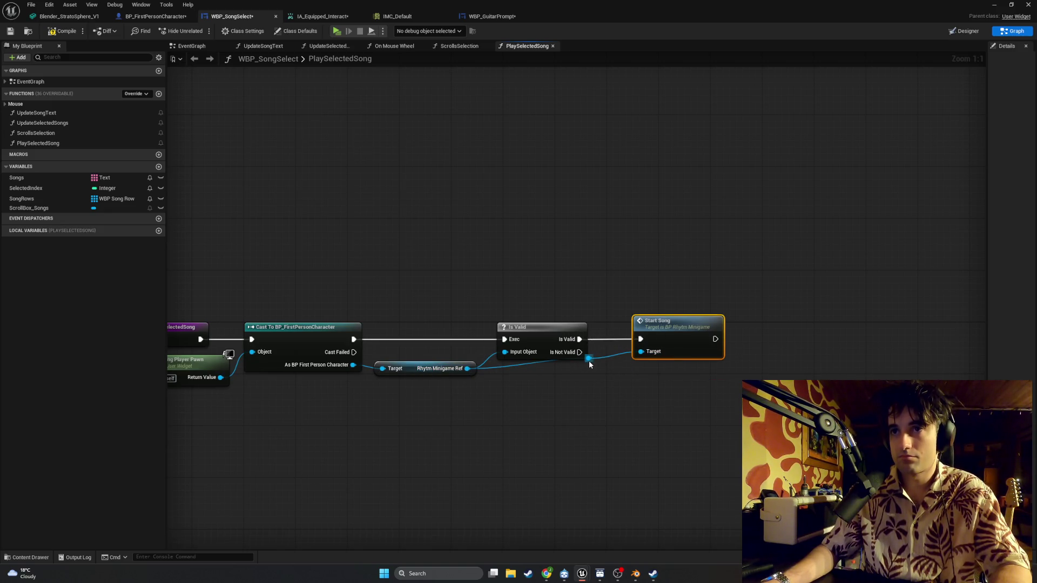
pyautogui.moveTo(589, 358); pyautogui.dragTo(588, 378)
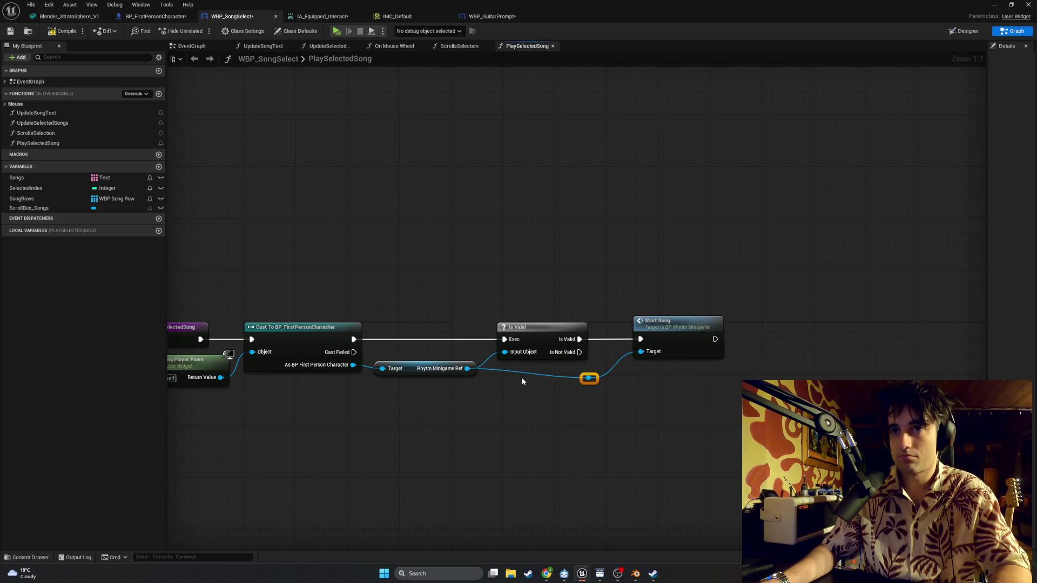
pyautogui.doubleClick(512, 370)
pyautogui.moveTo(504, 372); pyautogui.dragTo(505, 377)
pyautogui.moveTo(743, 407)
pyautogui.mouseDown()
pyautogui.moveTo(675, 399)
pyautogui.moveTo(648, 340)
pyautogui.moveTo(610, 311)
pyautogui.moveTo(646, 328)
pyautogui.moveTo(633, 329)
pyautogui.mouseUp()
pyautogui.moveTo(604, 417)
pyautogui.mouseDown()
pyautogui.moveTo(563, 383)
pyautogui.moveTo(576, 379)
pyautogui.mouseUp()
pyautogui.click(611, 397)
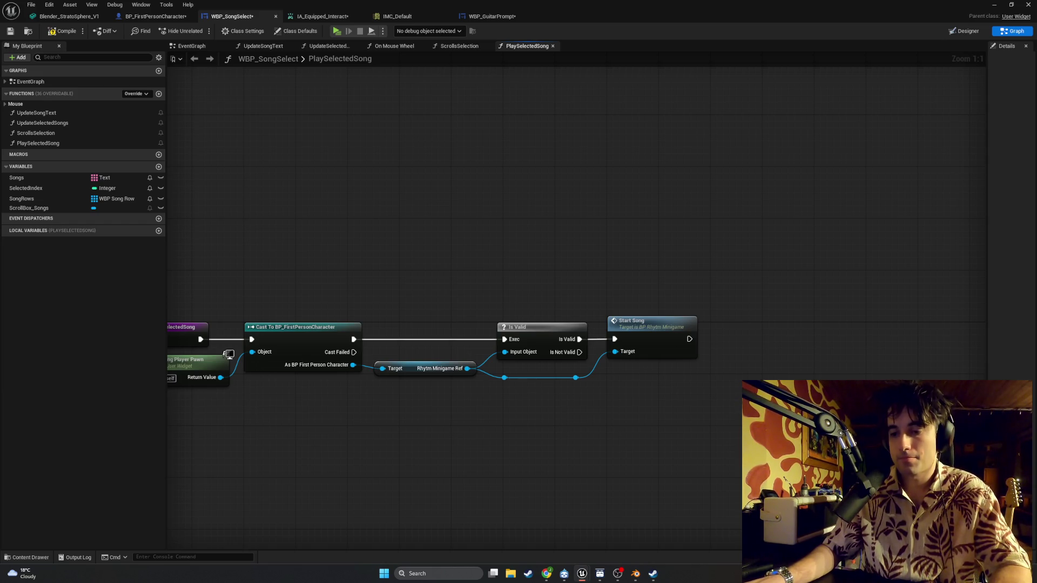
# Step: Centre the finished graph and capture a screenshot of it
pyautogui.moveTo(374, 234)
pyautogui.mouseDown()
pyautogui.moveTo(546, 208)
pyautogui.moveTo(537, 257)
pyautogui.moveTo(519, 268)
pyautogui.mouseUp()
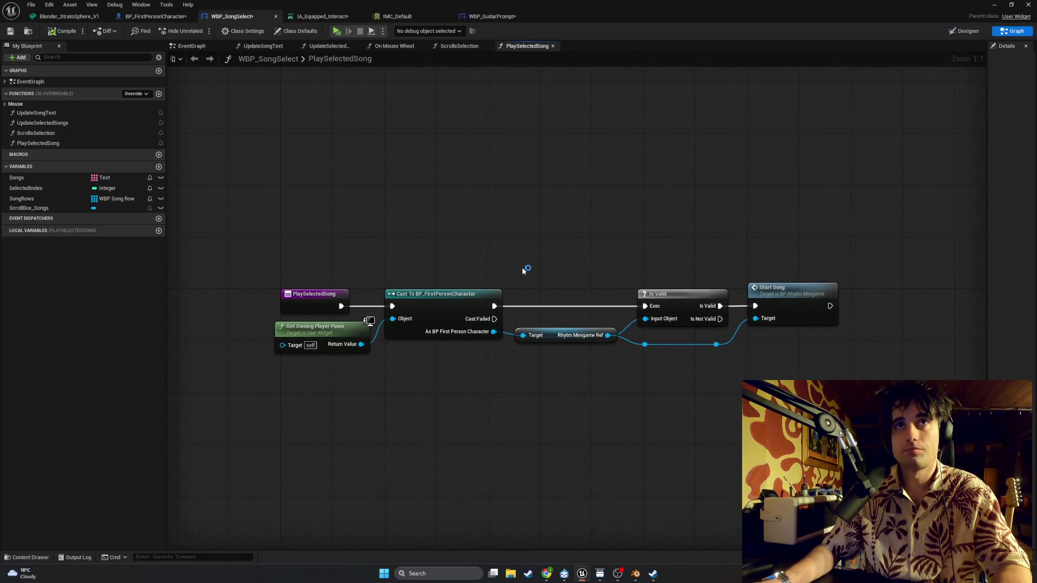
pyautogui.press('super+shift+s')
pyautogui.moveTo(876, 397)
pyautogui.mouseDown()
pyautogui.moveTo(505, 204)
pyautogui.moveTo(244, 34)
pyautogui.mouseUp()
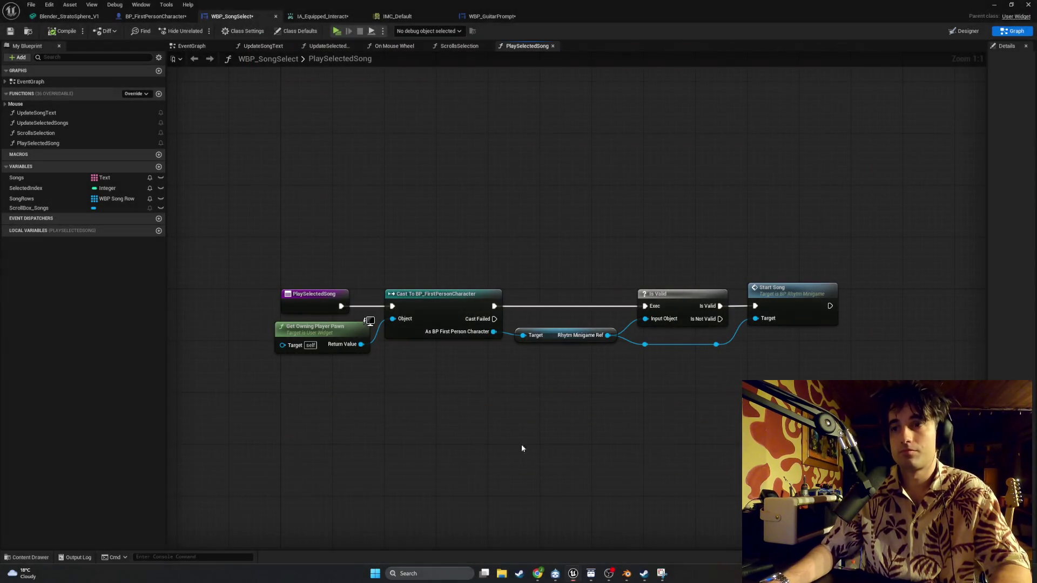
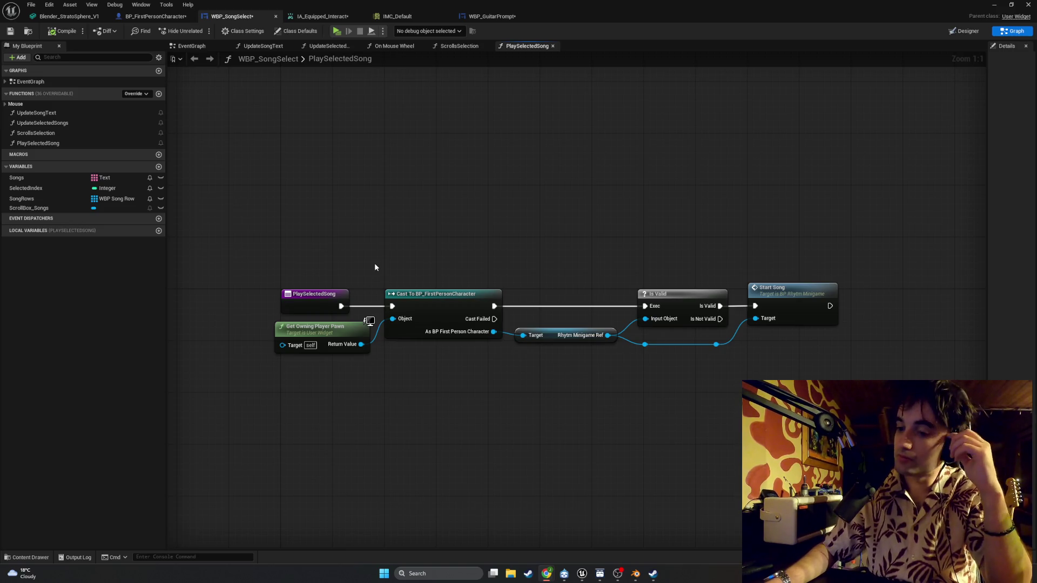
# Step: Add a Remove from Parent node after Start Song in PlaySelectedSong
pyautogui.moveTo(713, 312); pyautogui.dragTo(758, 312)
pyautogui.write('remove ')
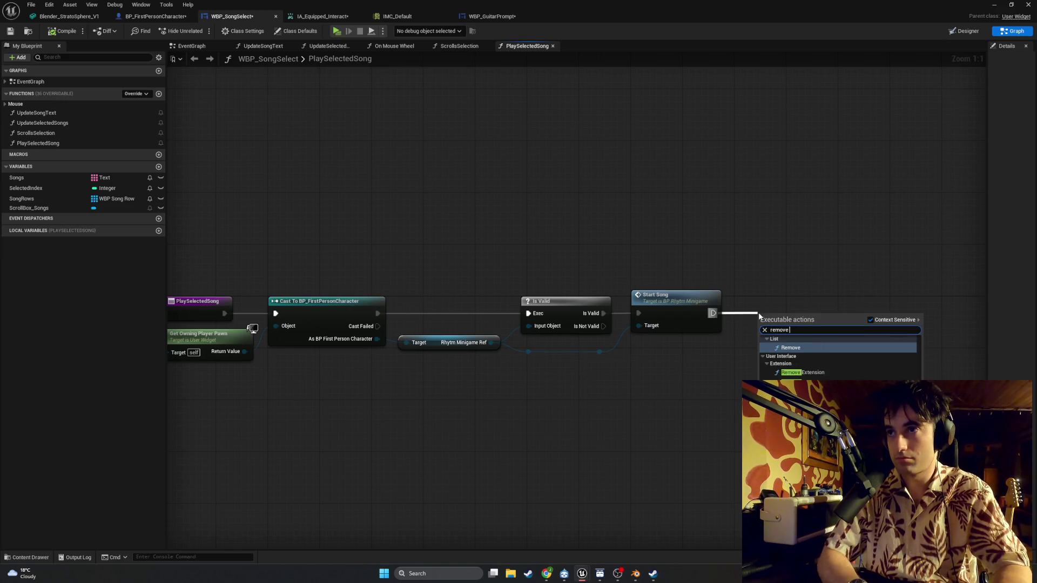
pyautogui.write('from')
pyautogui.press('Return')
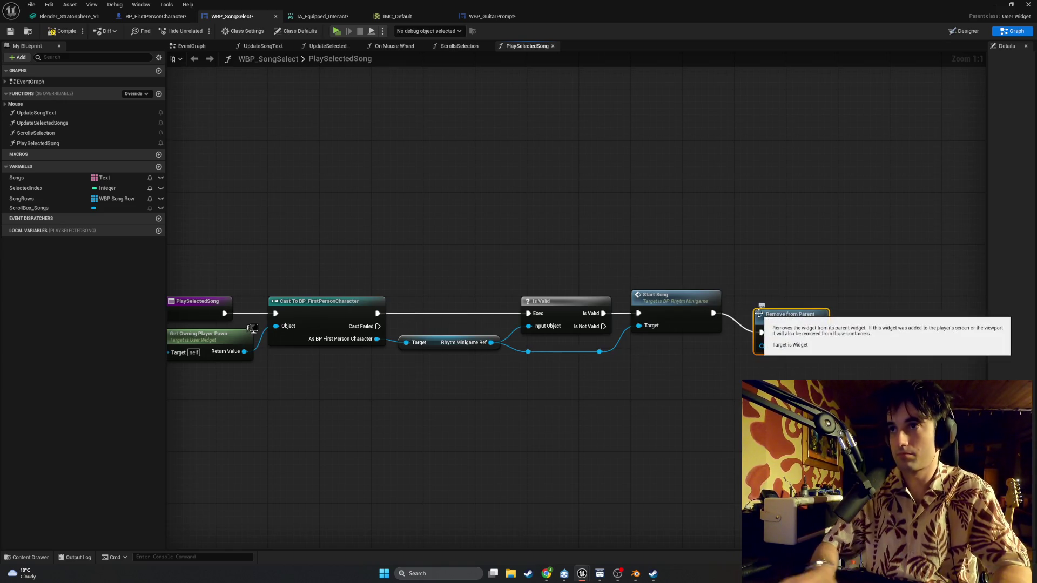
pyautogui.moveTo(650, 375)
pyautogui.mouseDown()
pyautogui.moveTo(665, 386)
pyautogui.moveTo(660, 364)
pyautogui.mouseUp()
# Step: Feed a Self reference into Remove from Parent's Target and line up the two nodes
pyautogui.moveTo(720, 322)
pyautogui.mouseDown()
pyautogui.moveTo(719, 304)
pyautogui.moveTo(708, 331)
pyautogui.moveTo(652, 364)
pyautogui.moveTo(631, 346)
pyautogui.mouseUp()
pyautogui.write('self')
pyautogui.press('Return')
pyautogui.moveTo(780, 382)
pyautogui.mouseDown()
pyautogui.moveTo(624, 383)
pyautogui.moveTo(575, 310)
pyautogui.moveTo(556, 311)
pyautogui.mouseUp()
pyautogui.moveTo(502, 352); pyautogui.dragTo(489, 352)
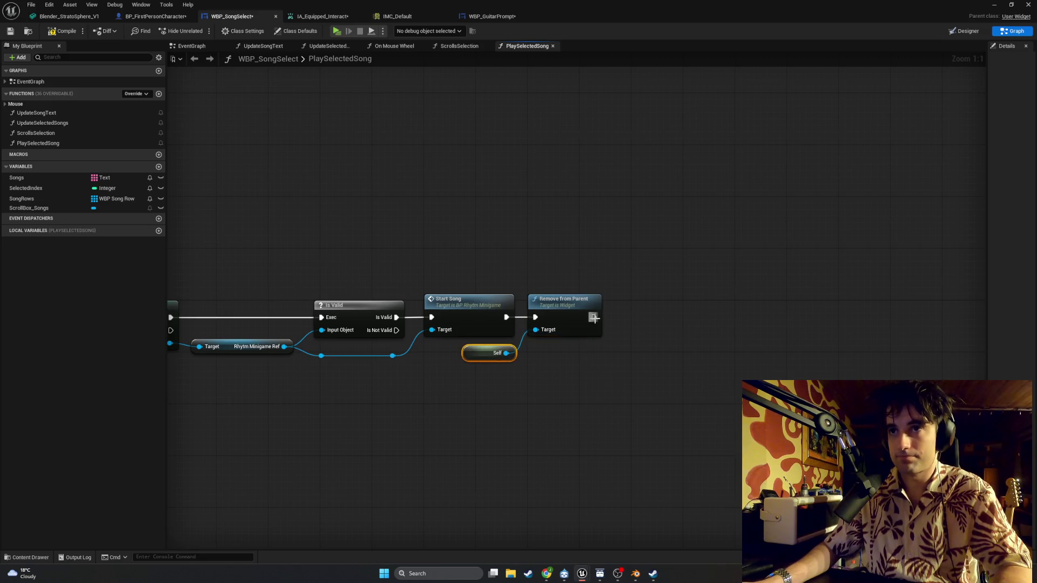
pyautogui.moveTo(594, 318); pyautogui.dragTo(647, 321)
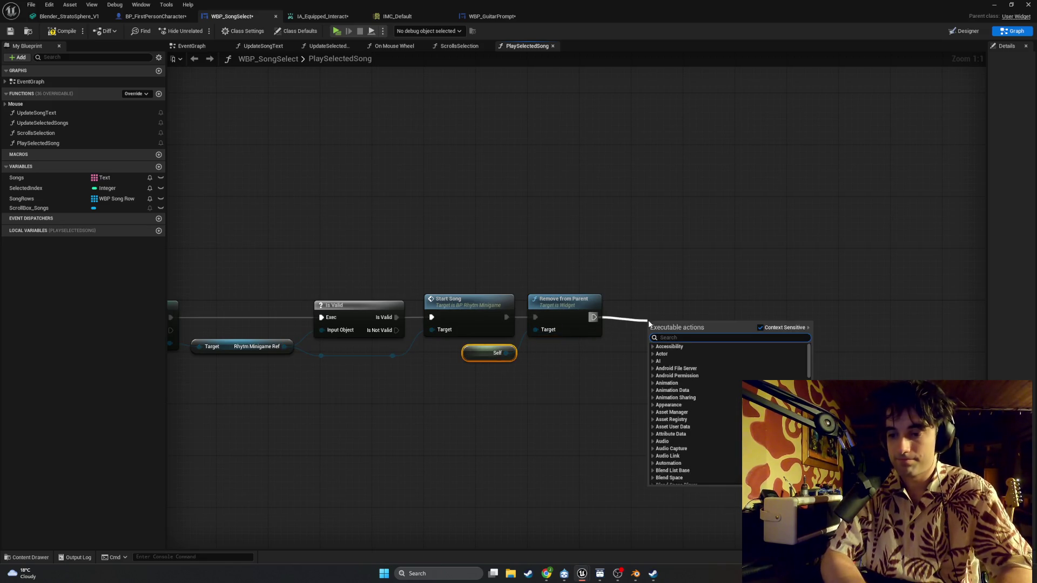
pyautogui.write('set')
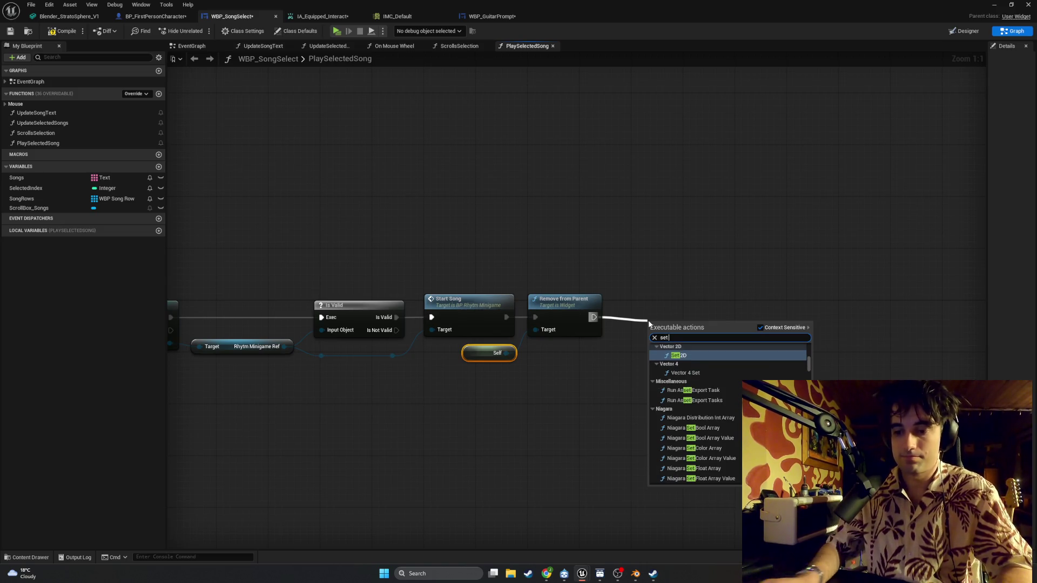
pyautogui.write(' song')
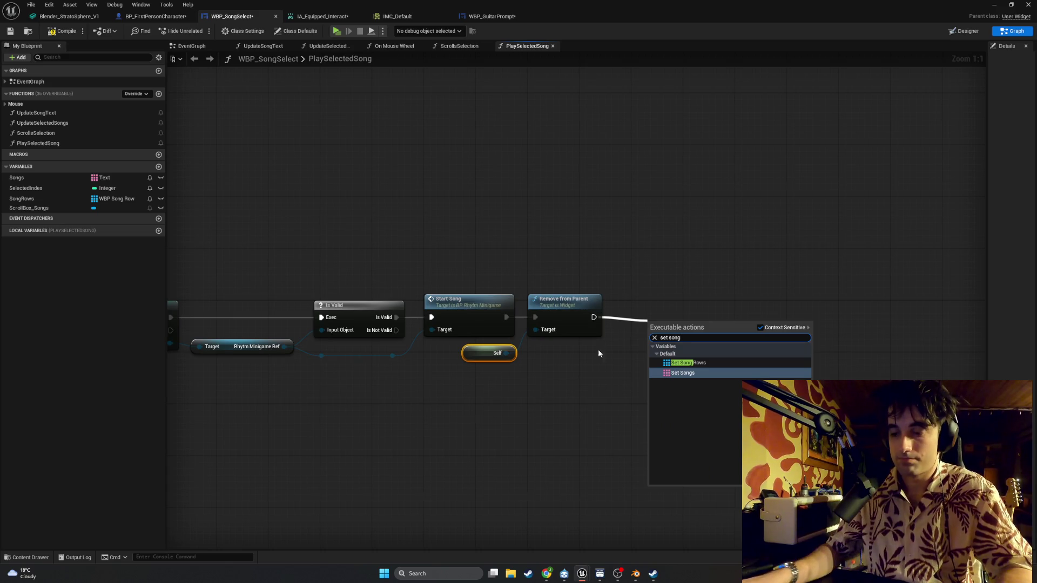
pyautogui.click(598, 349)
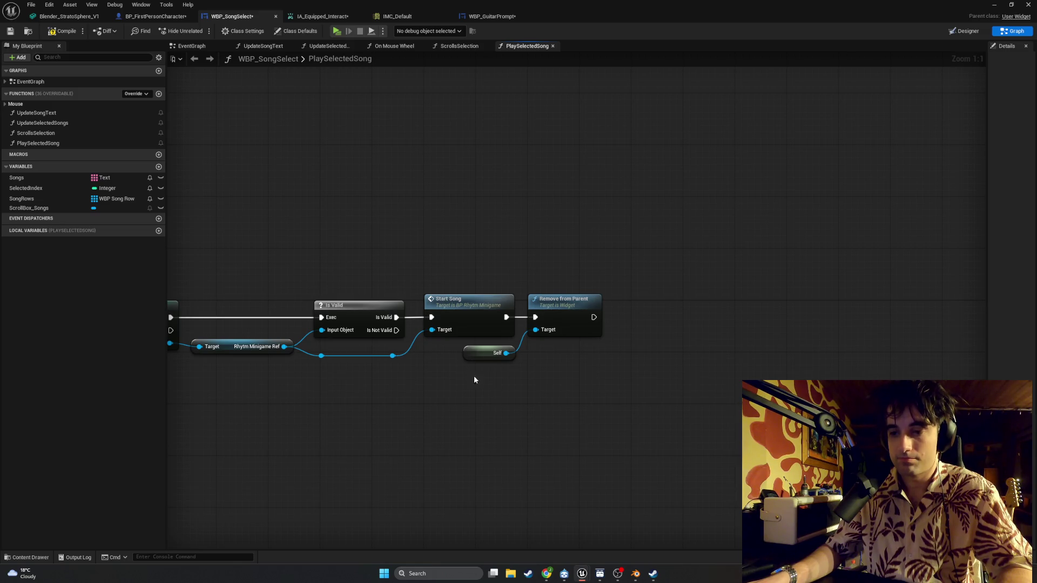
pyautogui.moveTo(392, 356)
pyautogui.mouseDown()
pyautogui.moveTo(456, 387)
pyautogui.moveTo(530, 402)
pyautogui.mouseUp()
pyautogui.write('set song')
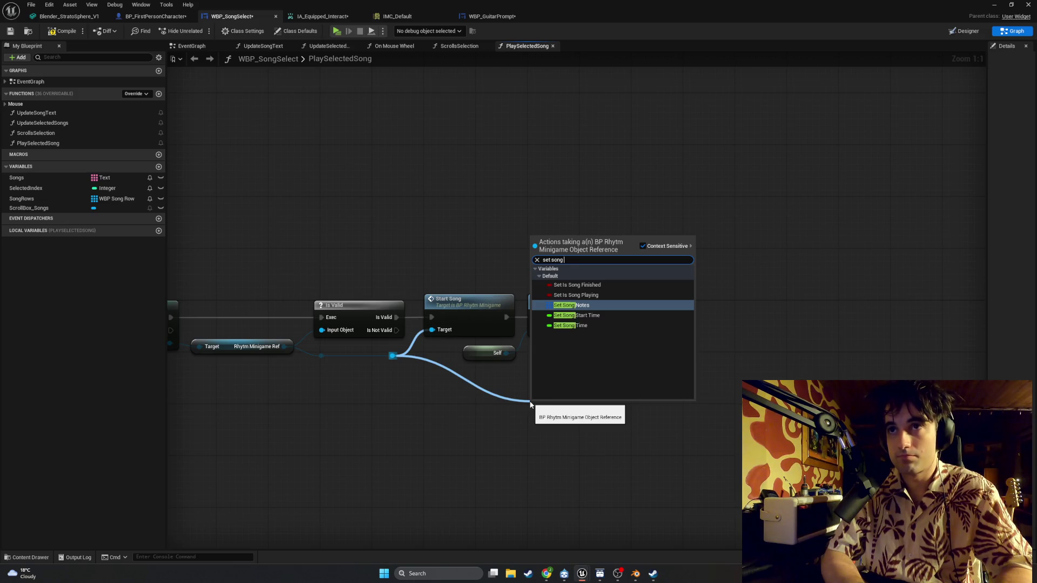
pyautogui.write(' sele')
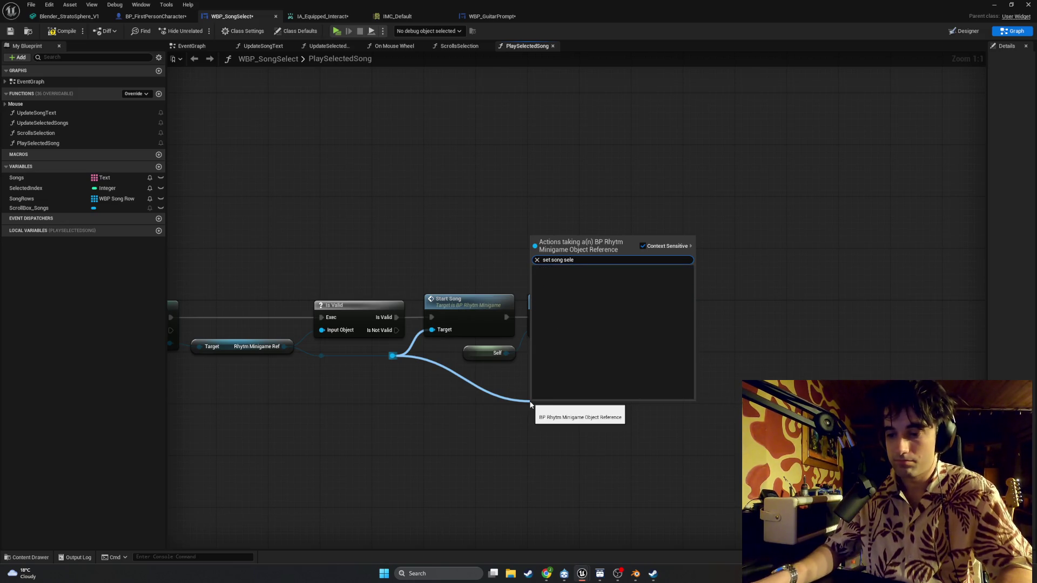
pyautogui.click(478, 421)
pyautogui.moveTo(466, 379); pyautogui.dragTo(484, 370)
pyautogui.moveTo(312, 334); pyautogui.dragTo(344, 378)
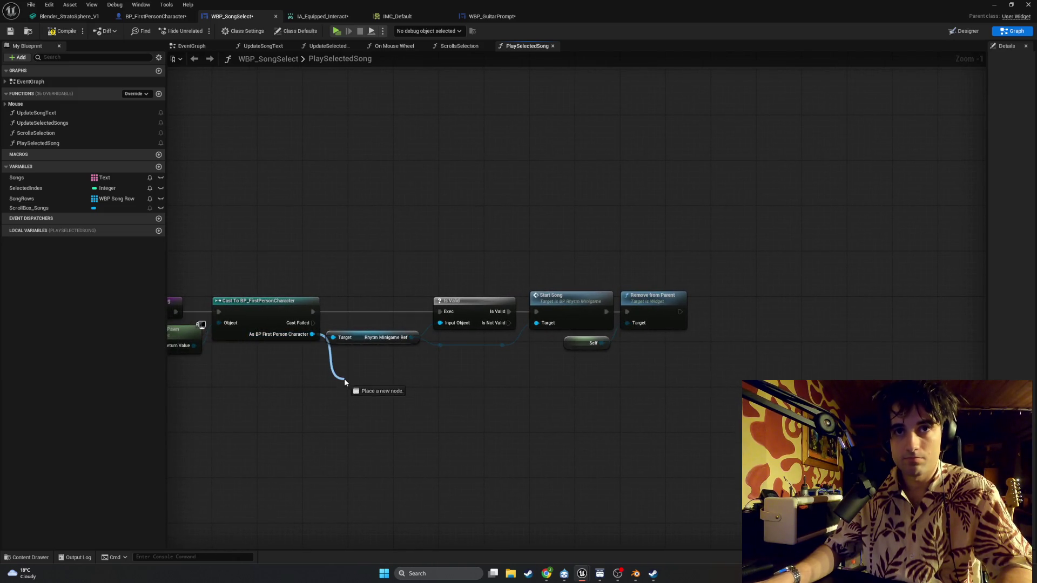
# Step: Add a SET Song Select Ref node for the character at the chain's end
pyautogui.write('set song')
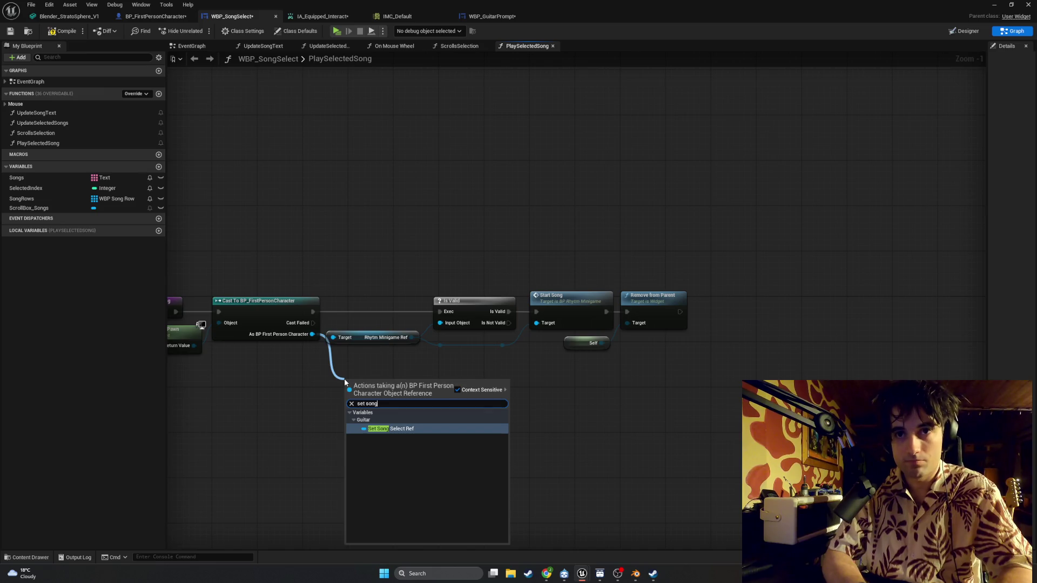
pyautogui.press('Return')
pyautogui.moveTo(349, 385)
pyautogui.mouseDown()
pyautogui.moveTo(573, 373)
pyautogui.moveTo(385, 382)
pyautogui.moveTo(552, 369)
pyautogui.moveTo(757, 287)
pyautogui.moveTo(761, 309)
pyautogui.mouseUp()
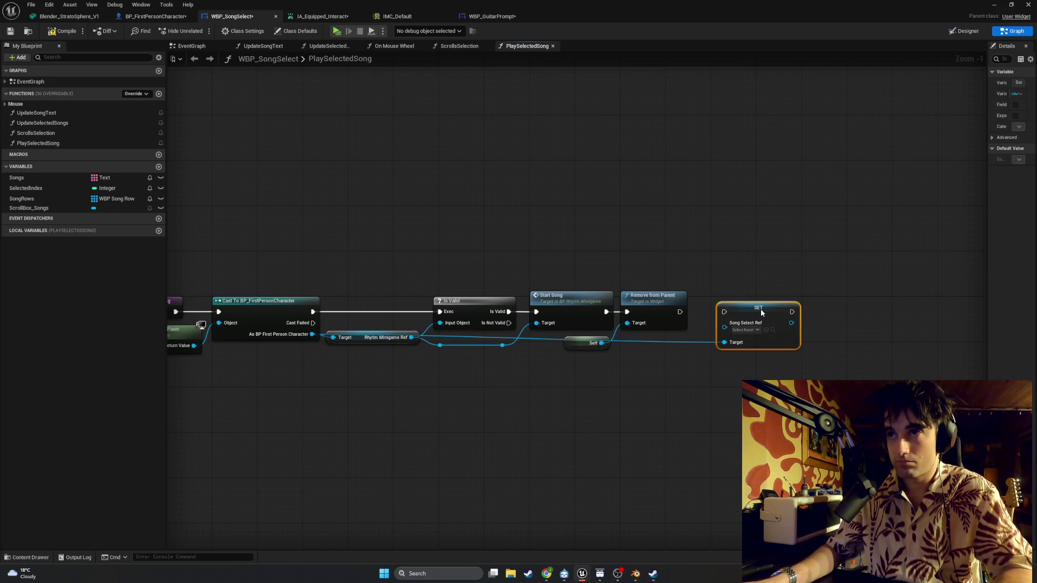
# Step: Add reroute points so the Target and character wires run beneath the chain
pyautogui.click(688, 341)
pyautogui.doubleClick(688, 341)
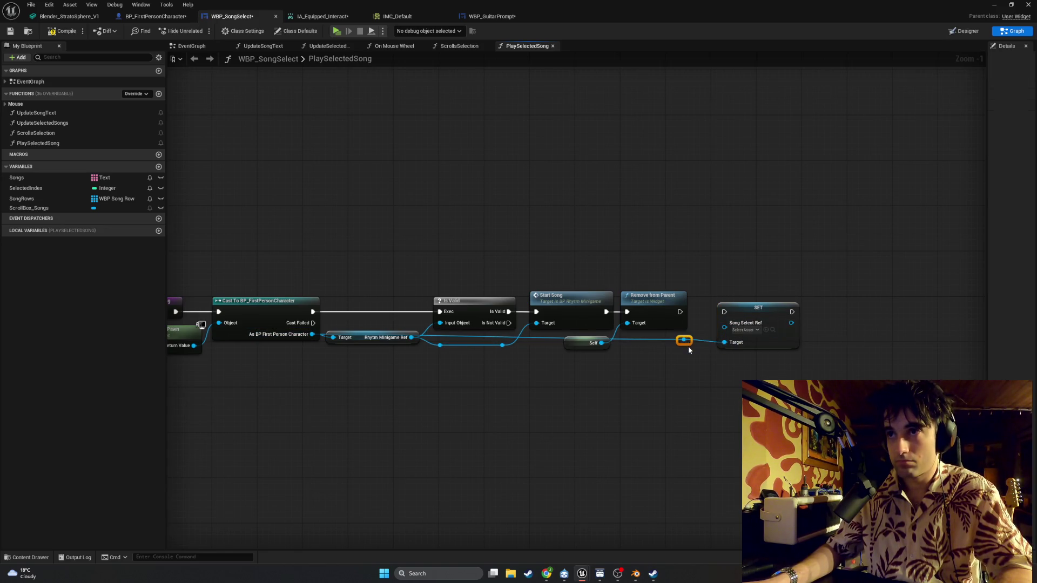
pyautogui.moveTo(688, 342); pyautogui.dragTo(682, 367)
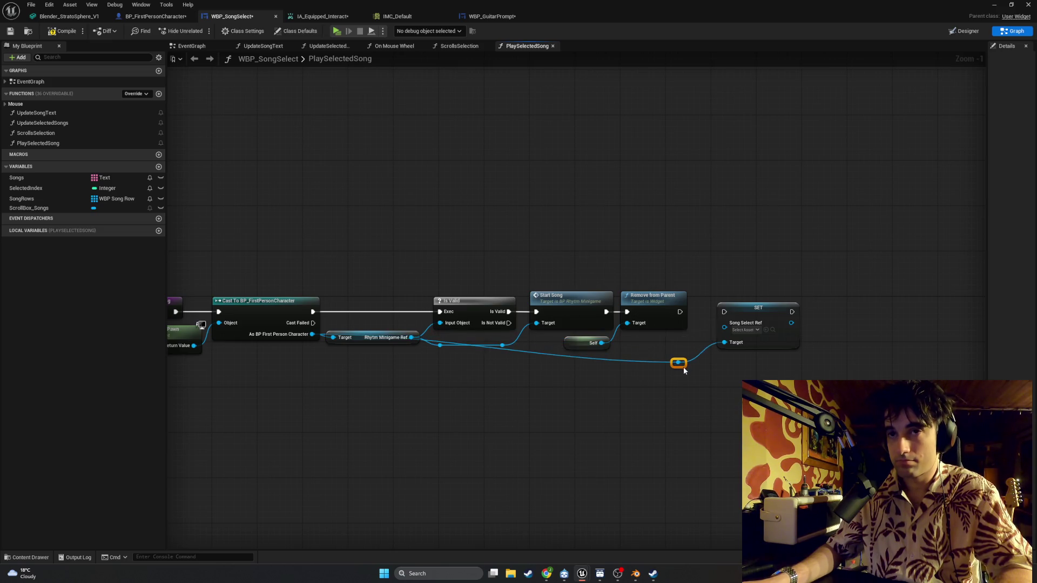
pyautogui.doubleClick(603, 369)
pyautogui.moveTo(599, 367)
pyautogui.mouseDown()
pyautogui.moveTo(345, 372)
pyautogui.moveTo(363, 341)
pyautogui.mouseUp()
pyautogui.click(491, 362)
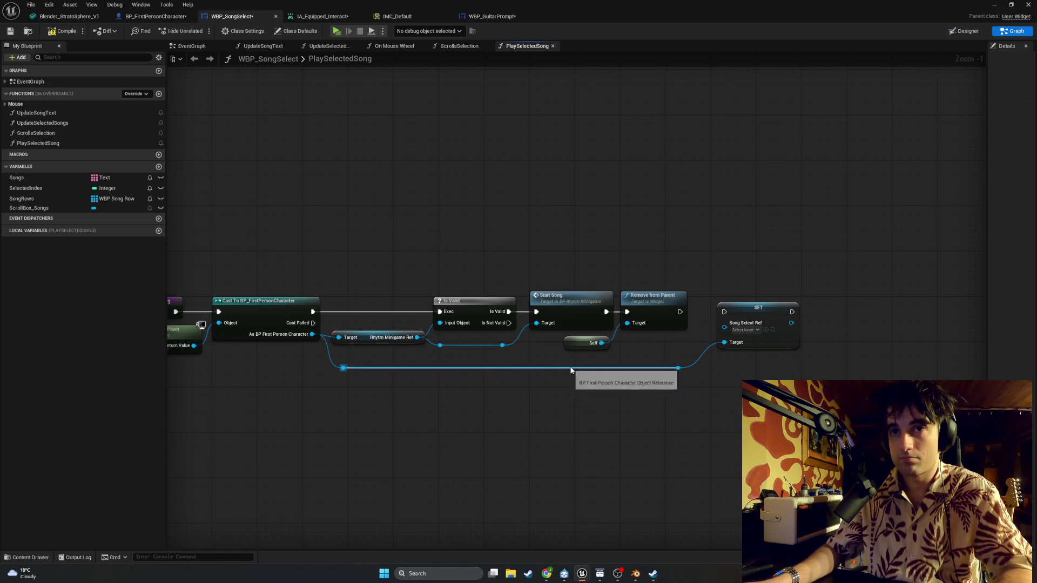
# Step: Run SET Song Select Ref after Remove from Parent and nudge it into line
pyautogui.moveTo(679, 311)
pyautogui.mouseDown()
pyautogui.moveTo(746, 316)
pyautogui.moveTo(735, 311)
pyautogui.mouseUp()
pyautogui.click(755, 340)
pyautogui.keyDown('ctrl'); pyautogui.click(678, 367); pyautogui.keyUp('ctrl')
pyautogui.click(696, 380)
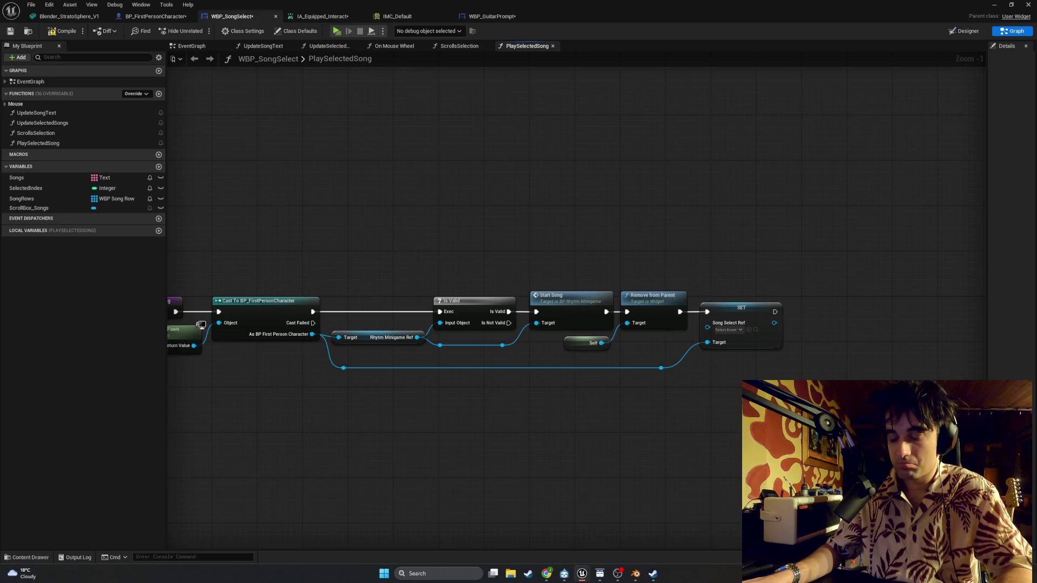
# Step: Screenshot the full PlaySelectedSong graph, then launch the standalone game preview
pyautogui.moveTo(442, 458); pyautogui.dragTo(529, 459)
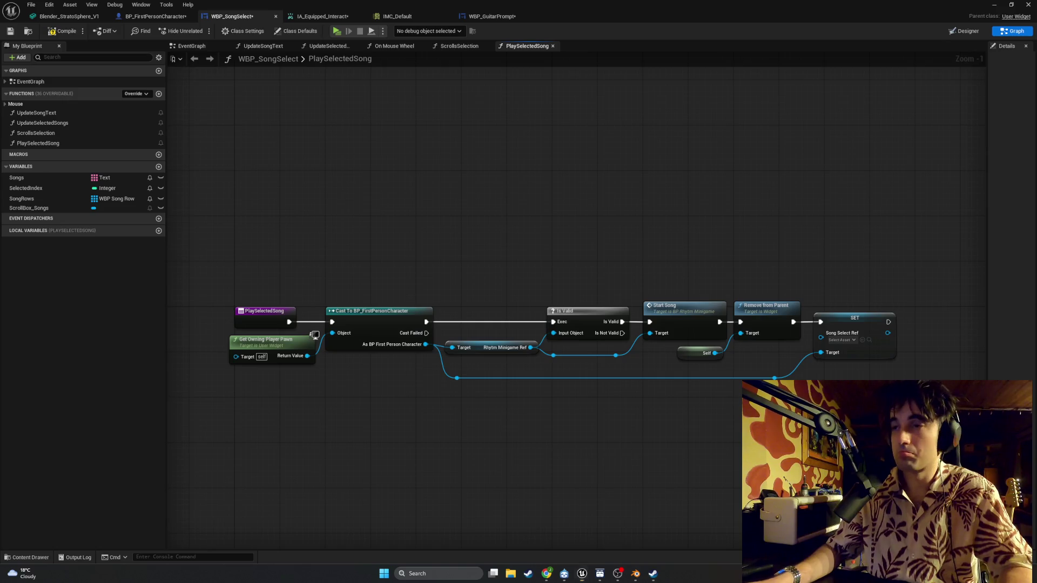
pyautogui.press('super+shift+s')
pyautogui.moveTo(917, 426); pyautogui.dragTo(203, 256)
pyautogui.hotkey('alt', 'Tab')
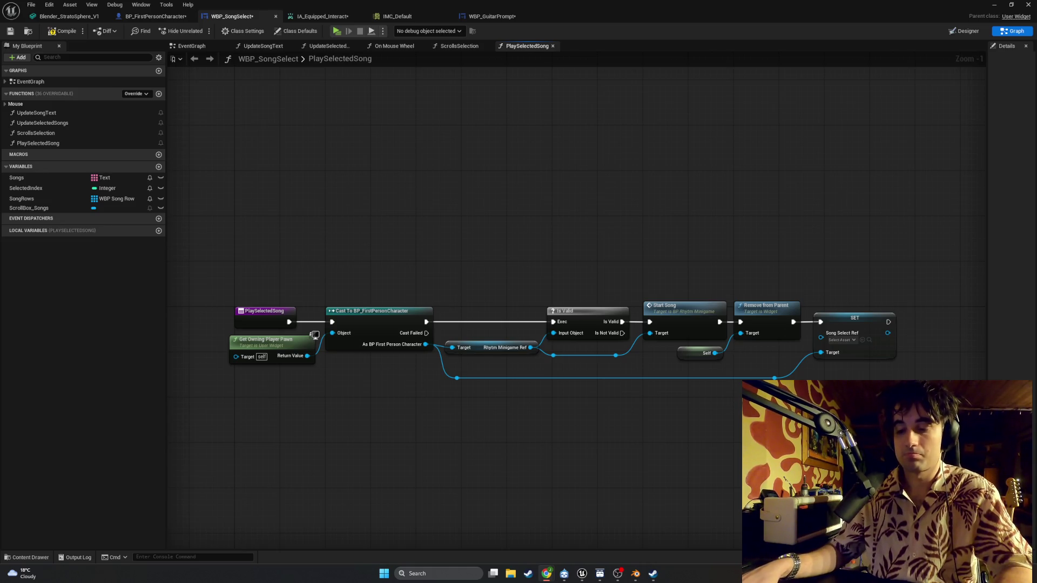
pyautogui.hotkey('alt', 'Tab')
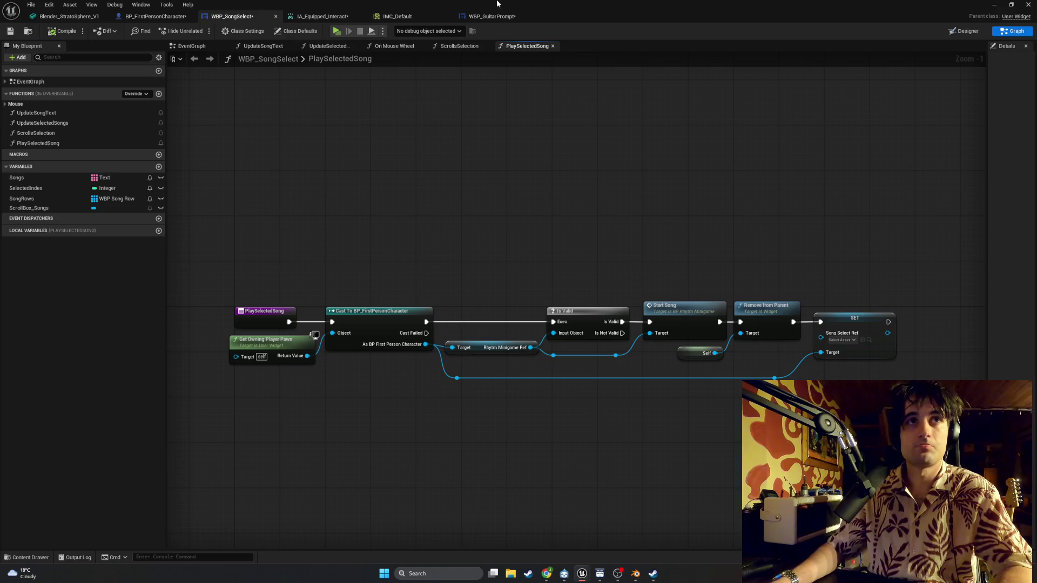
pyautogui.click(994, 5)
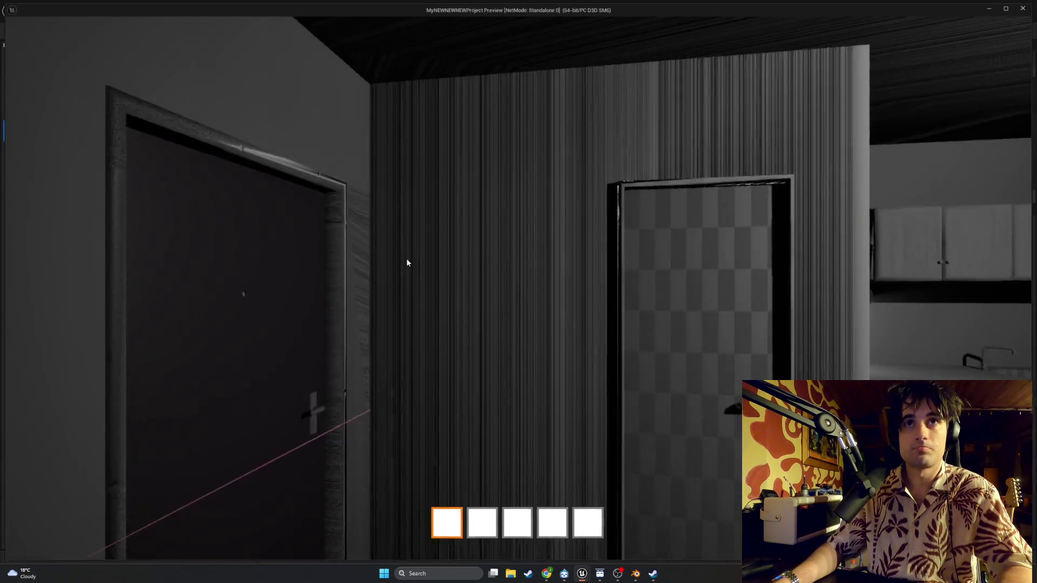
# Step: Walk to and pick up the guitar, start Test Song, hit G/H/J/F notes, then exit with Esc
pyautogui.press('w')
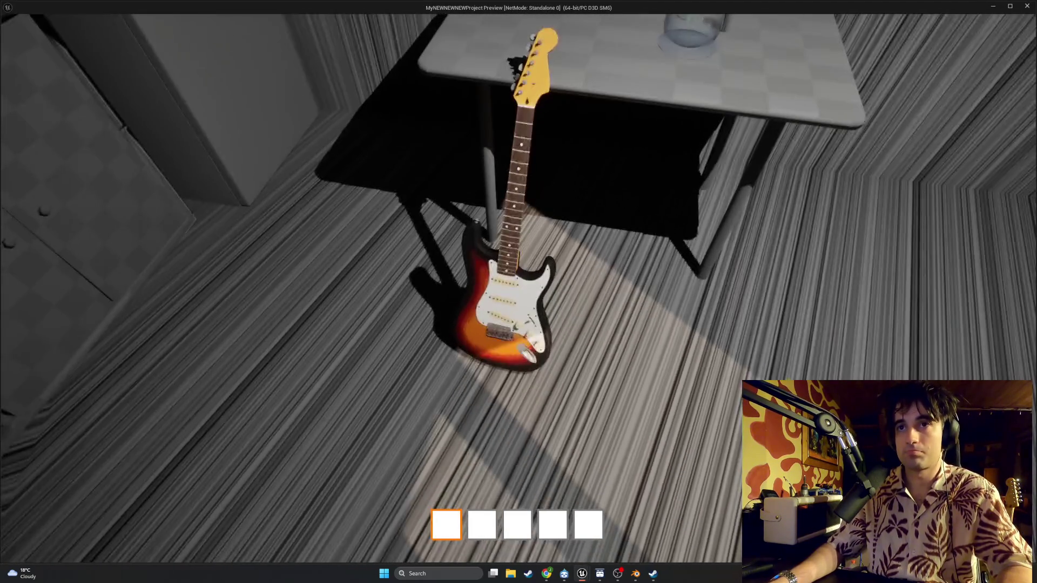
pyautogui.press('e')
pyautogui.press('f')
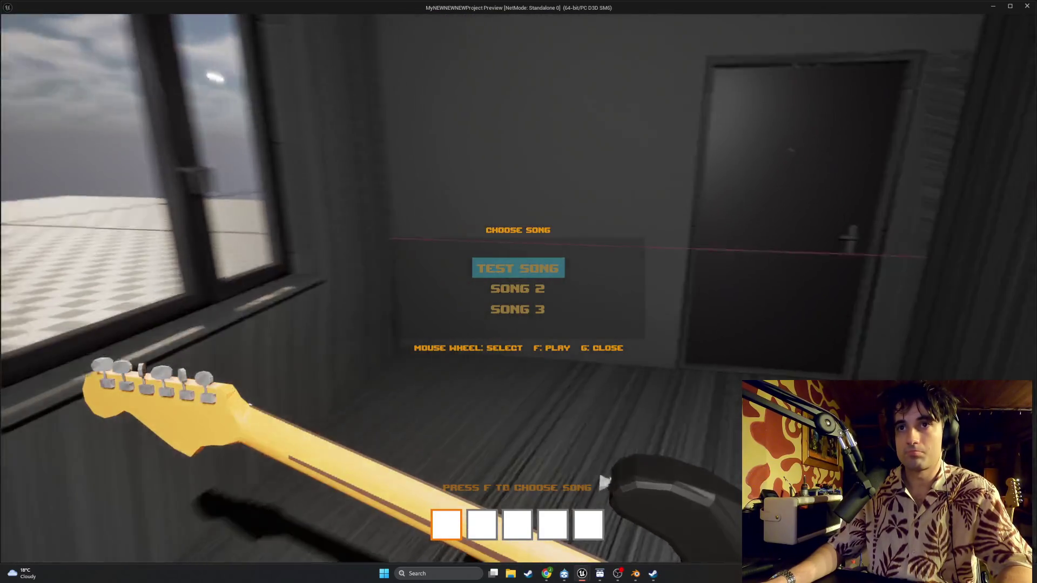
pyautogui.press('f')
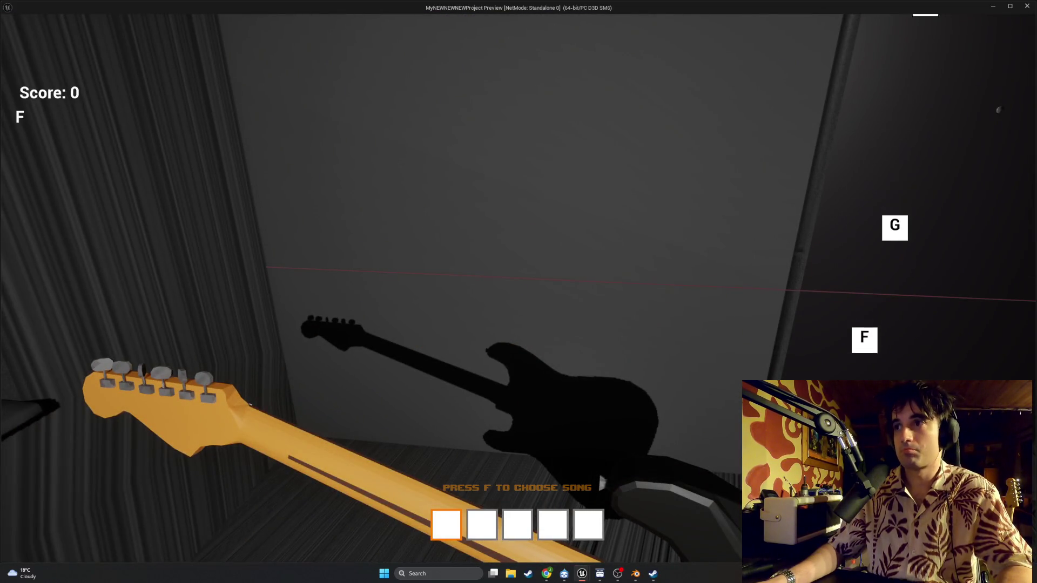
pyautogui.press('g')
pyautogui.press('h')
pyautogui.press('j')
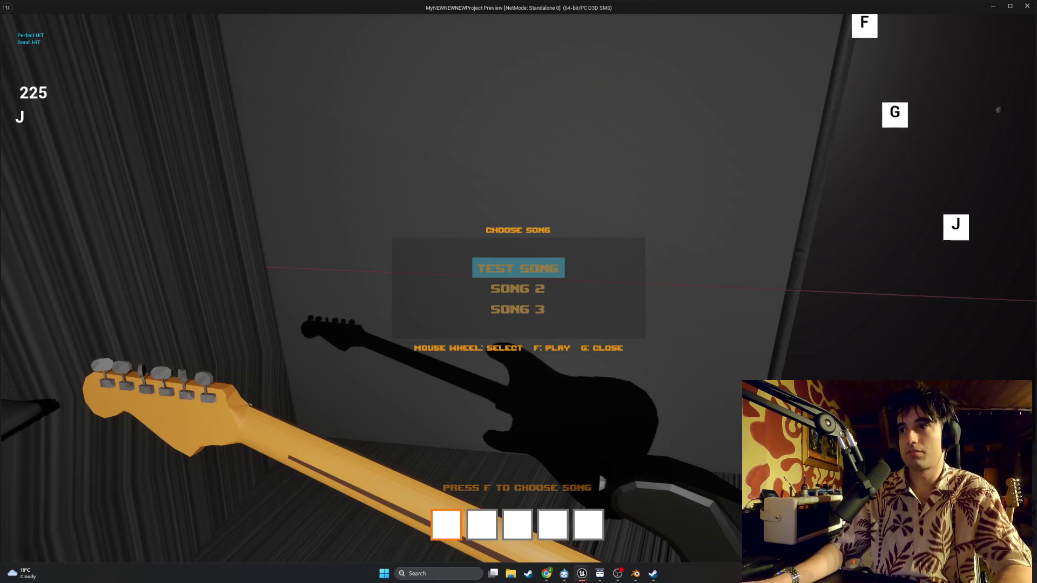
pyautogui.press('g')
pyautogui.press('f')
pyautogui.press('f')
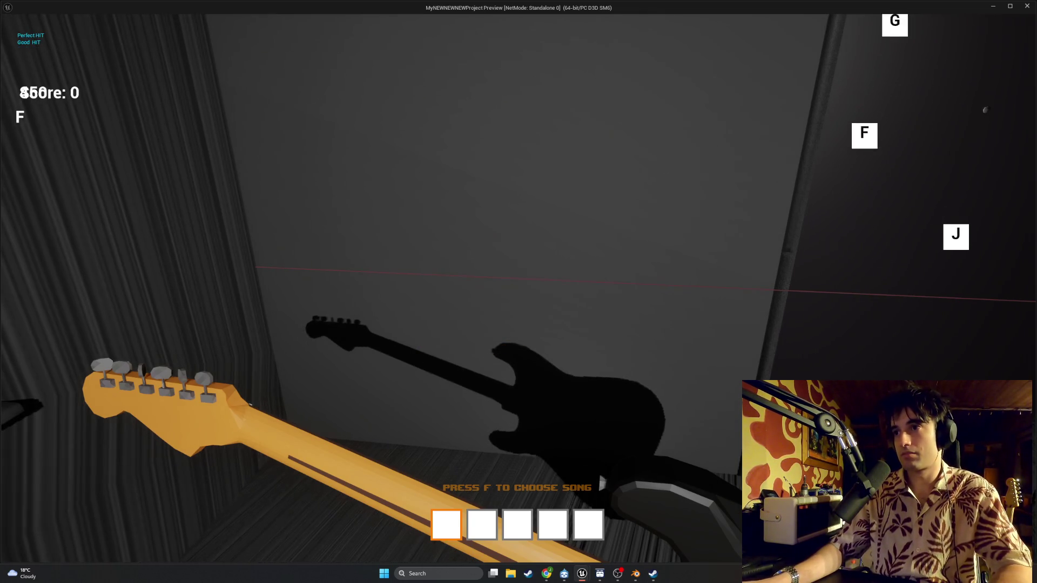
pyautogui.press('Escape')
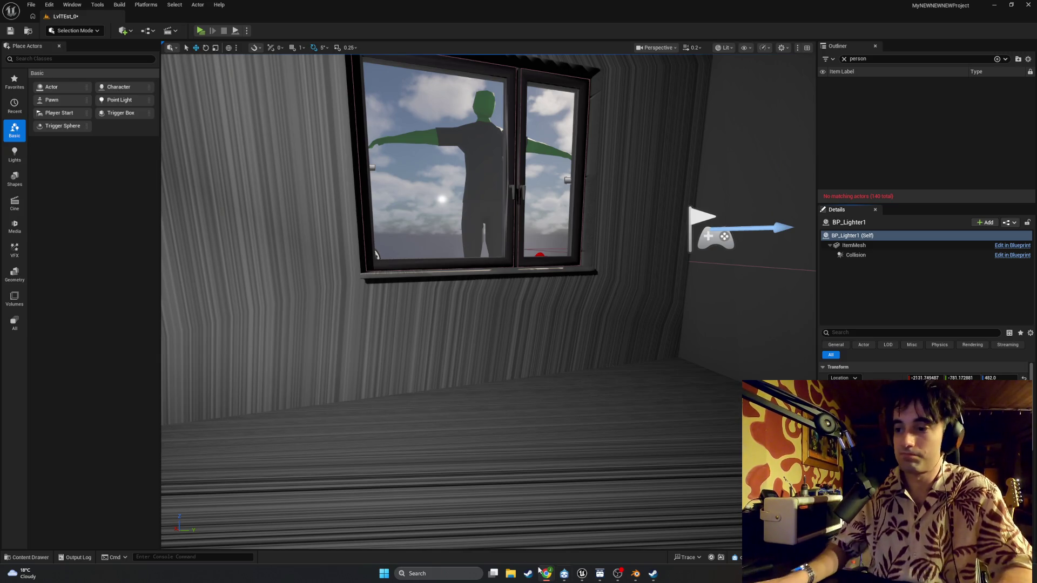
# Step: Bring back the WBP_SongSelect window and pan to the chain, selecting Remove from Parent
pyautogui.moveTo(549, 576)
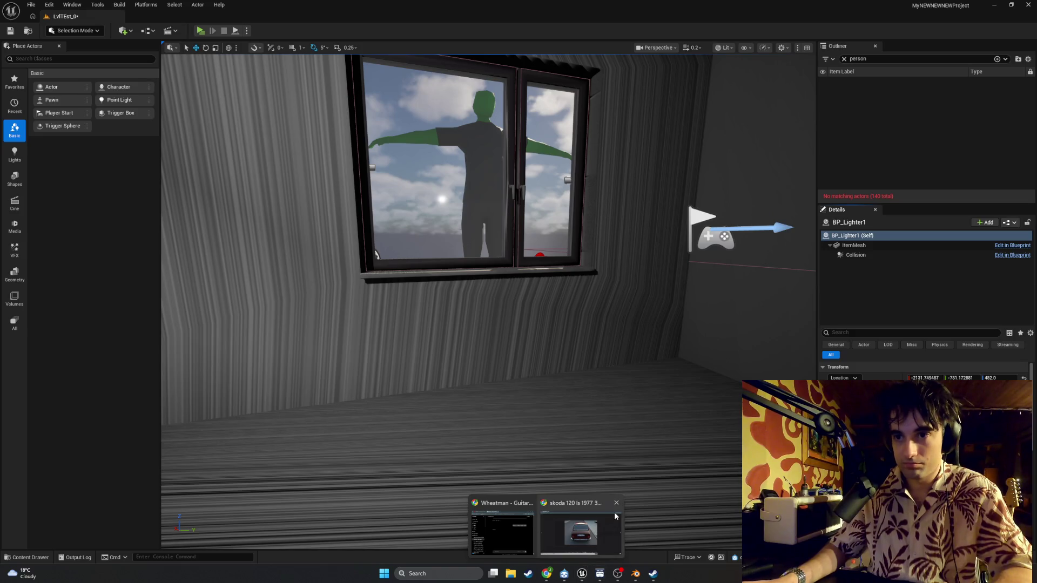
pyautogui.moveTo(600, 574)
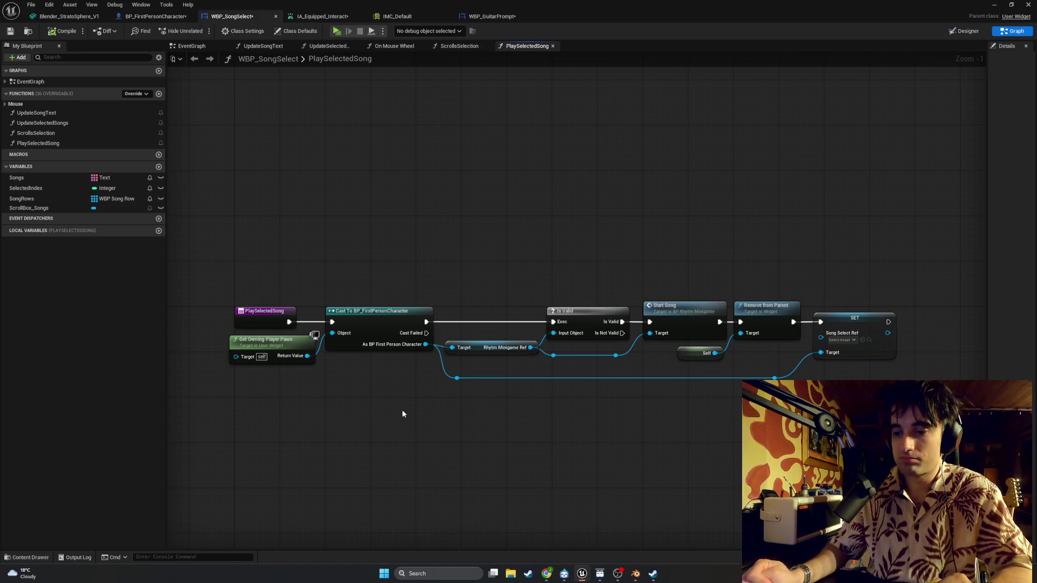
pyautogui.moveTo(682, 430)
pyautogui.mouseDown()
pyautogui.moveTo(564, 424)
pyautogui.moveTo(512, 441)
pyautogui.mouseUp()
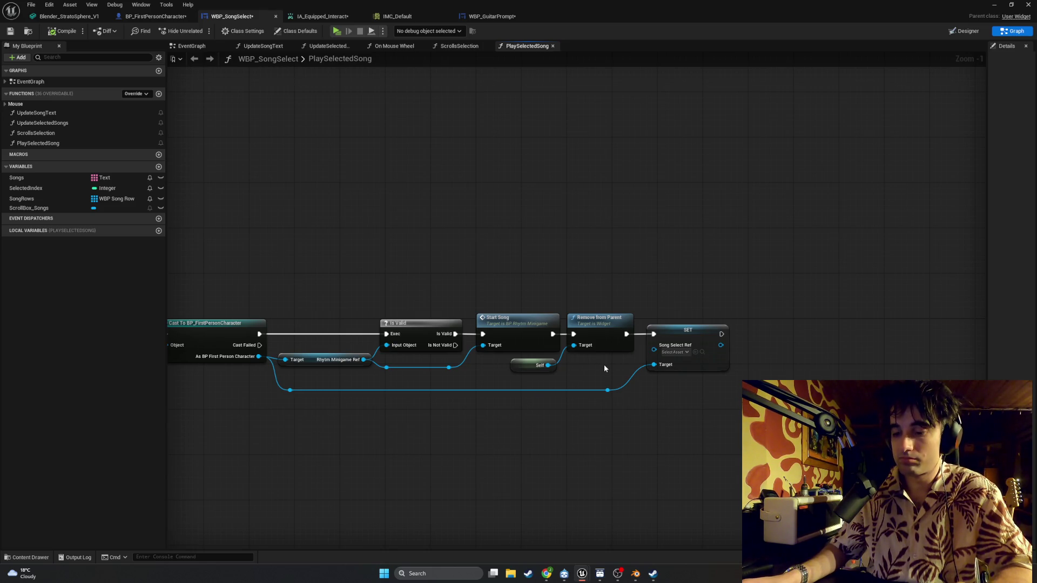
pyautogui.click(594, 332)
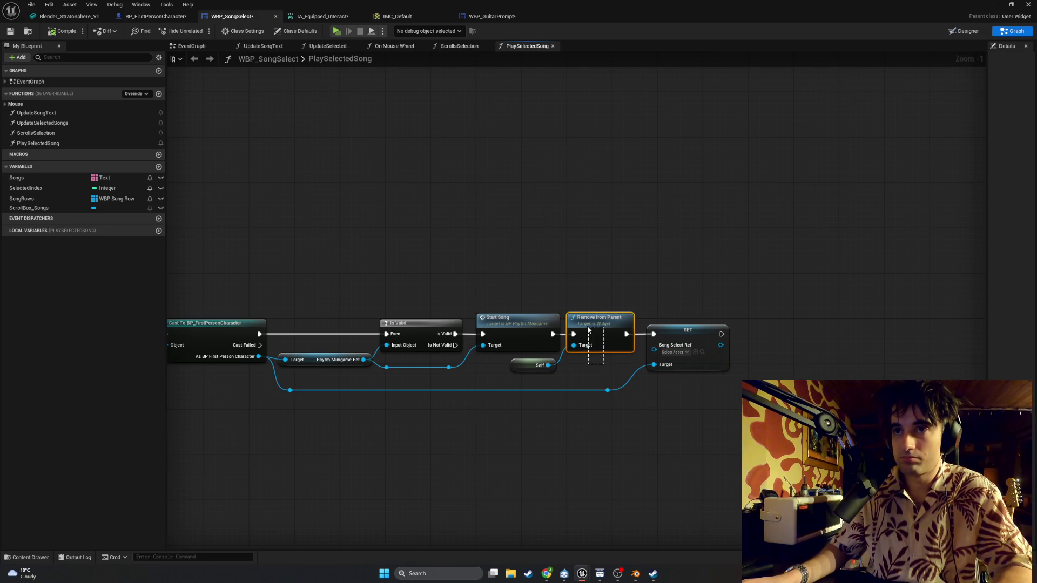
# Step: Move Remove from Parent and Self after the SET node and connect Start Song into SET
pyautogui.keyDown('ctrl'); pyautogui.click(539, 367); pyautogui.keyUp('ctrl')
pyautogui.moveTo(540, 366); pyautogui.dragTo(750, 366)
pyautogui.moveTo(553, 335); pyautogui.dragTo(654, 334)
pyautogui.moveTo(721, 335); pyautogui.dragTo(783, 334)
pyautogui.keyDown('alt'); pyautogui.click(654, 334); pyautogui.keyUp('alt')
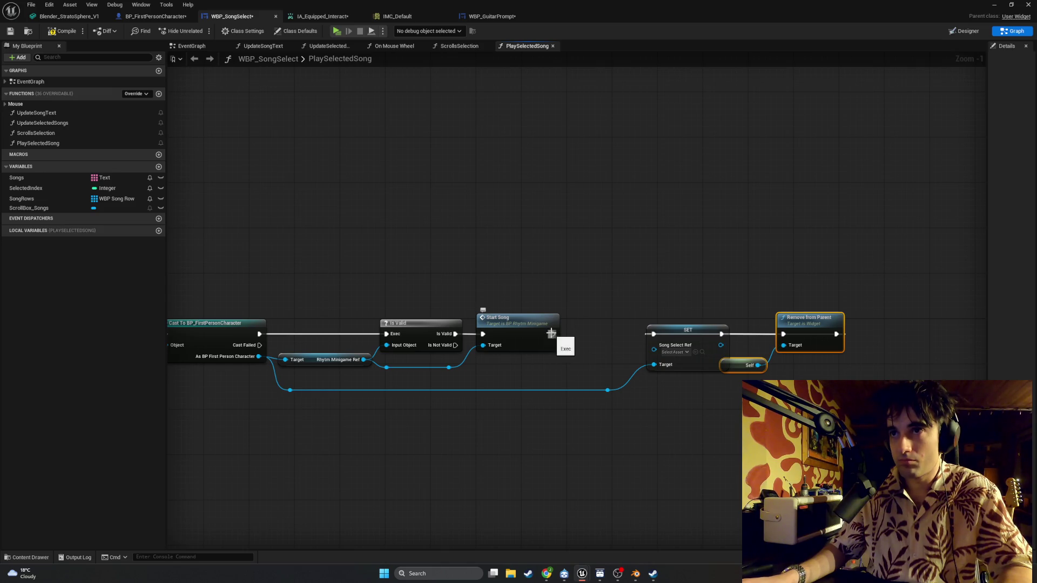
pyautogui.keyDown('alt'); pyautogui.click(722, 334); pyautogui.keyUp('alt')
pyautogui.moveTo(722, 331)
pyautogui.mouseDown()
pyautogui.moveTo(748, 332)
pyautogui.moveTo(649, 334)
pyautogui.mouseUp()
pyautogui.moveTo(552, 333); pyautogui.dragTo(574, 334)
pyautogui.moveTo(608, 364)
pyautogui.mouseDown()
pyautogui.moveTo(611, 394)
pyautogui.moveTo(558, 391)
pyautogui.mouseUp()
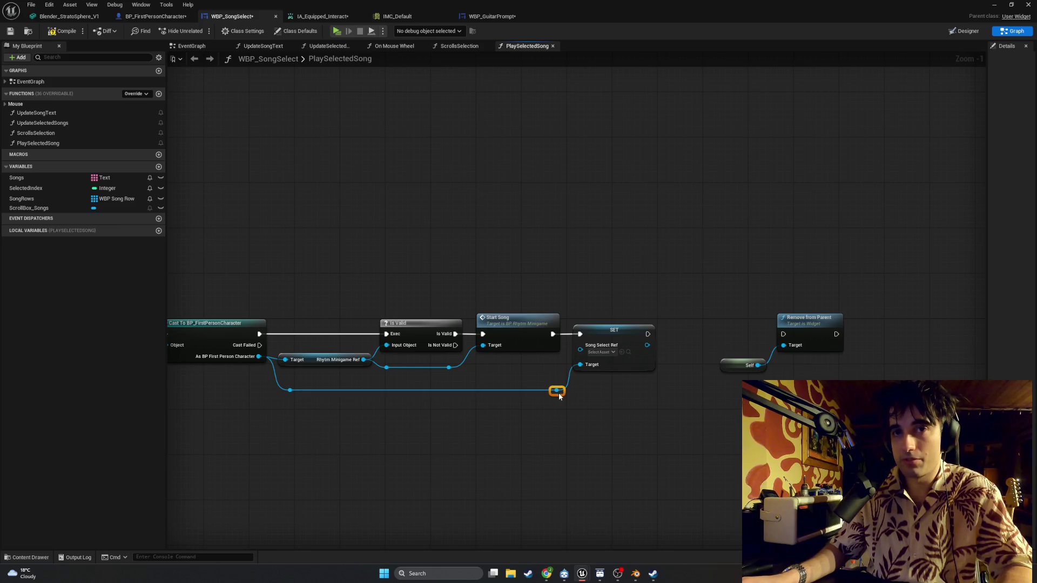
# Step: Wire SET's exec into Remove from Parent, tidy Self beside it, and compile the widget
pyautogui.moveTo(846, 380)
pyautogui.mouseDown()
pyautogui.moveTo(769, 303)
pyautogui.moveTo(794, 373)
pyautogui.mouseUp()
pyautogui.moveTo(800, 328); pyautogui.dragTo(722, 333)
pyautogui.moveTo(648, 334); pyautogui.dragTo(703, 339)
pyautogui.moveTo(658, 371); pyautogui.dragTo(659, 383)
pyautogui.moveTo(722, 325); pyautogui.dragTo(705, 319)
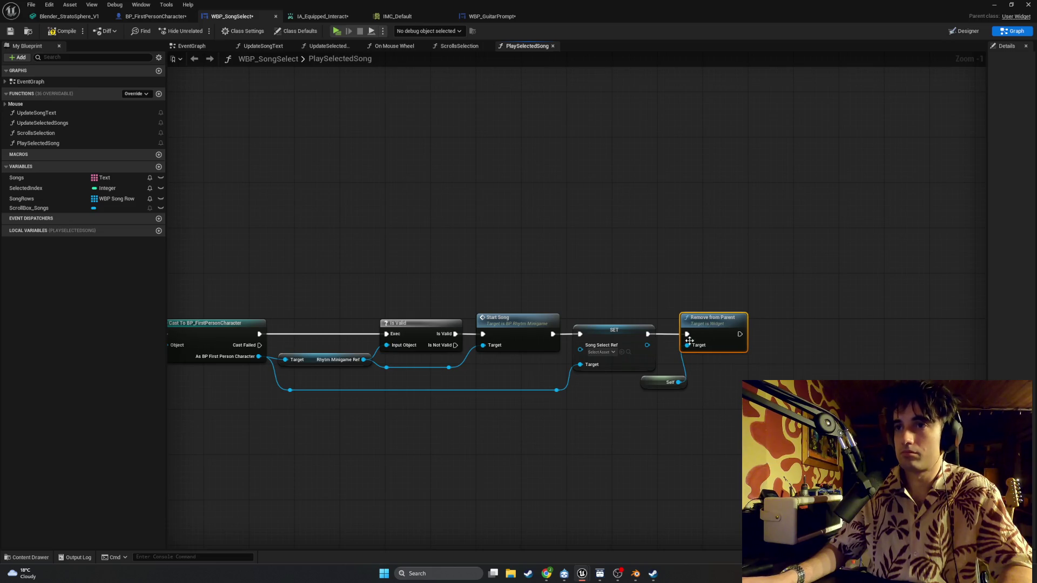
pyautogui.moveTo(654, 379); pyautogui.dragTo(637, 379)
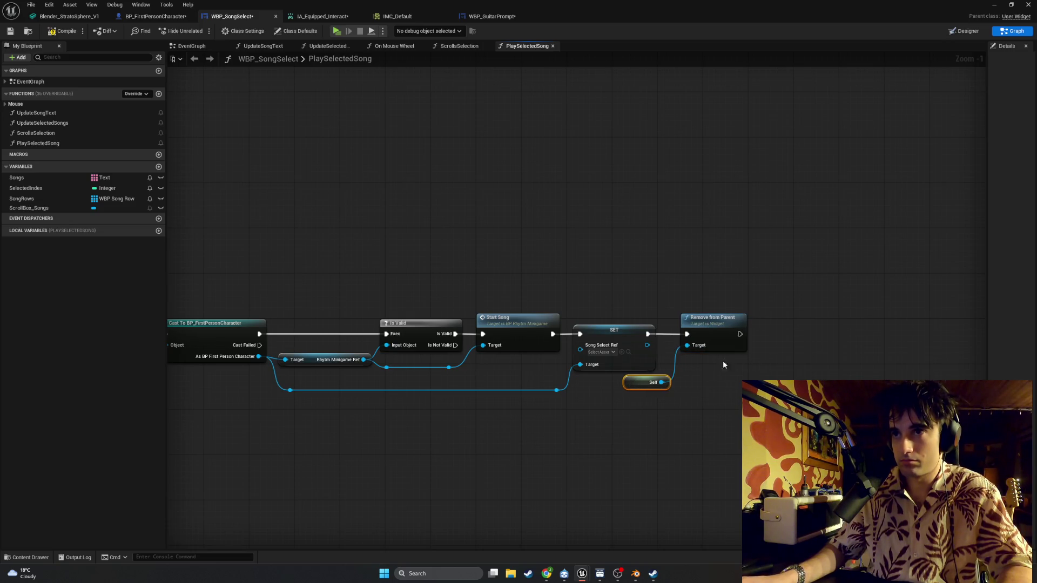
pyautogui.moveTo(696, 325); pyautogui.dragTo(684, 325)
pyautogui.moveTo(663, 388); pyautogui.dragTo(657, 388)
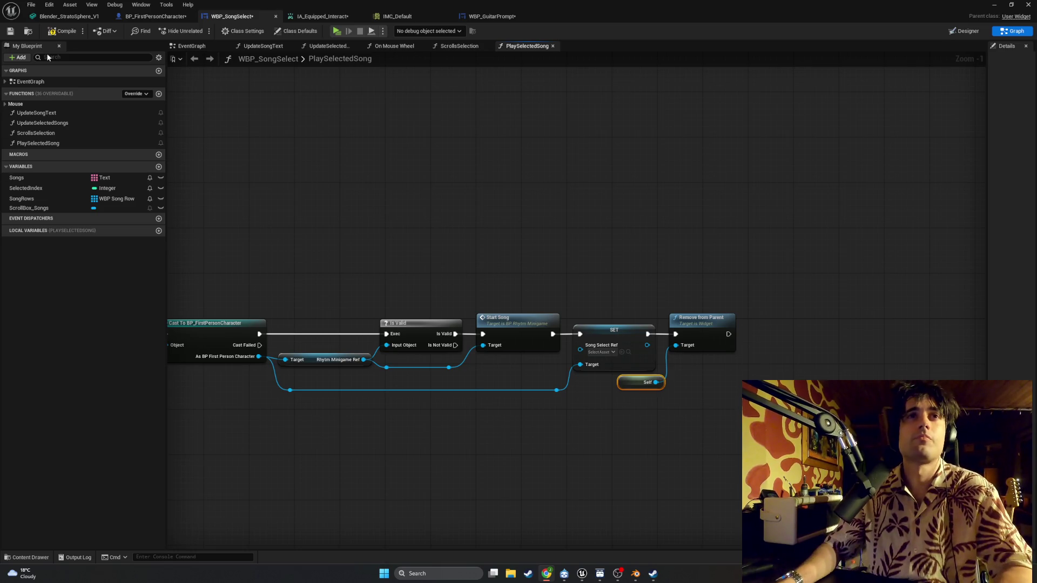
pyautogui.click(63, 33)
# Step: Launch a standalone play-test, equip the guitar, start a song from the menu and hit notes
pyautogui.click(994, 4)
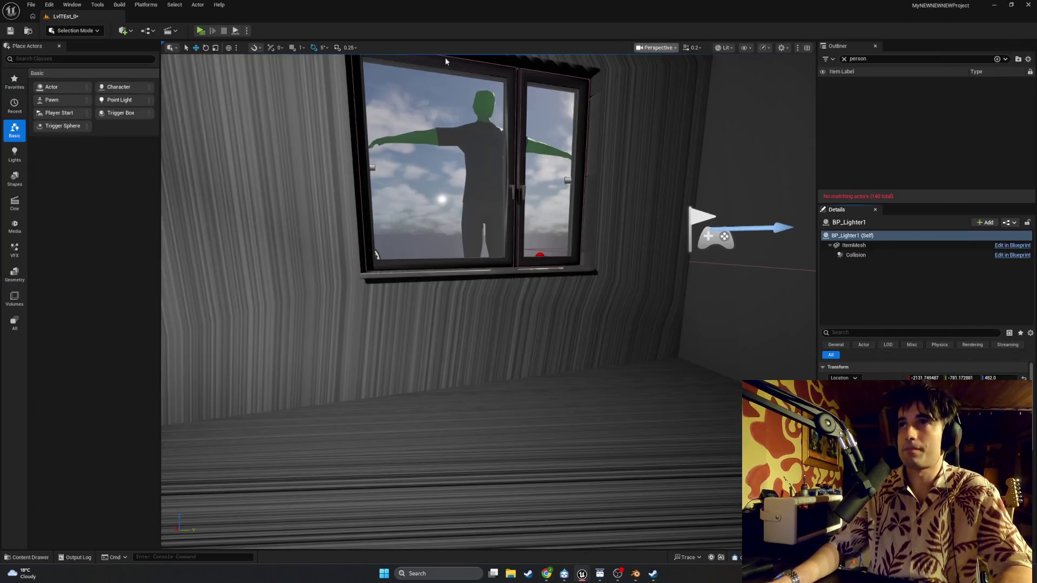
pyautogui.click(200, 31)
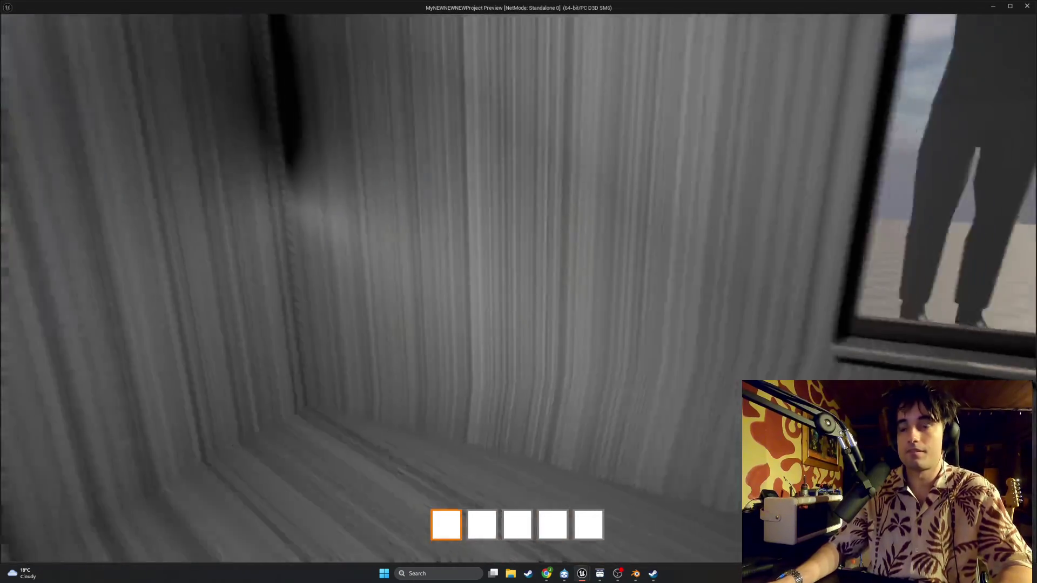
pyautogui.press('e')
pyautogui.press('f')
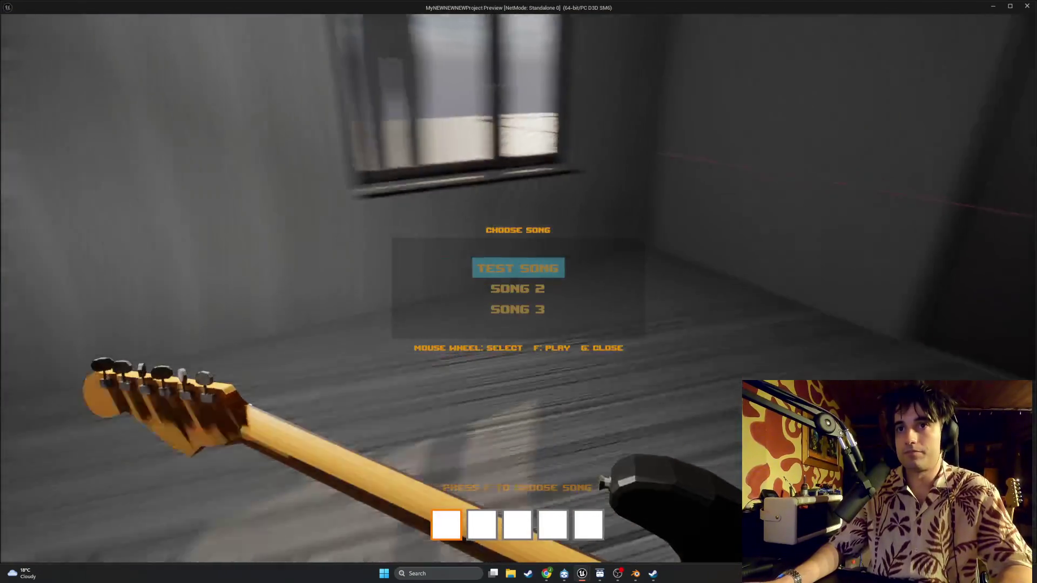
pyautogui.scroll(-1, 518, 292)
pyautogui.press('f')
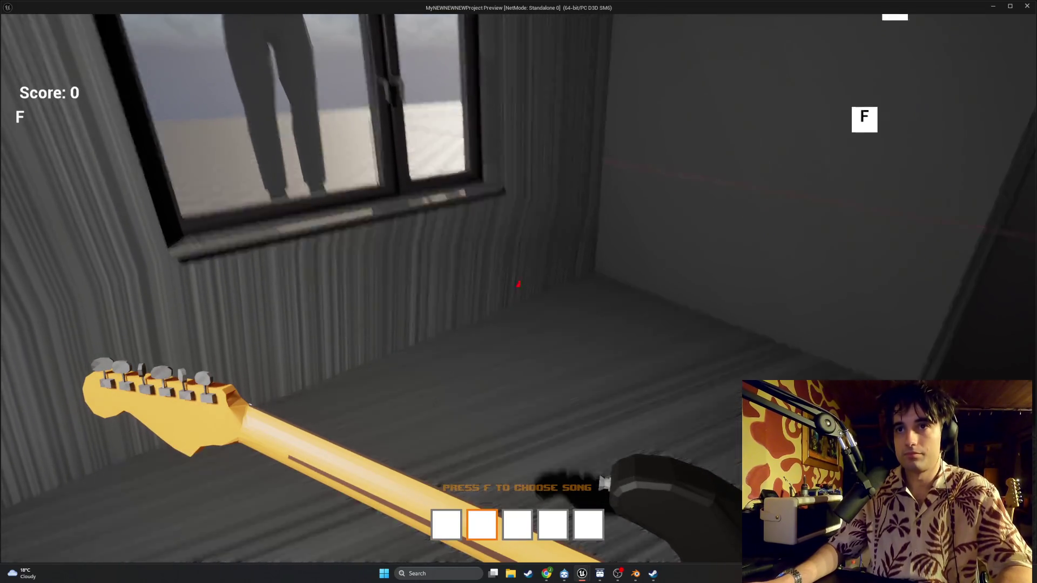
pyautogui.press('f')
pyautogui.press('g')
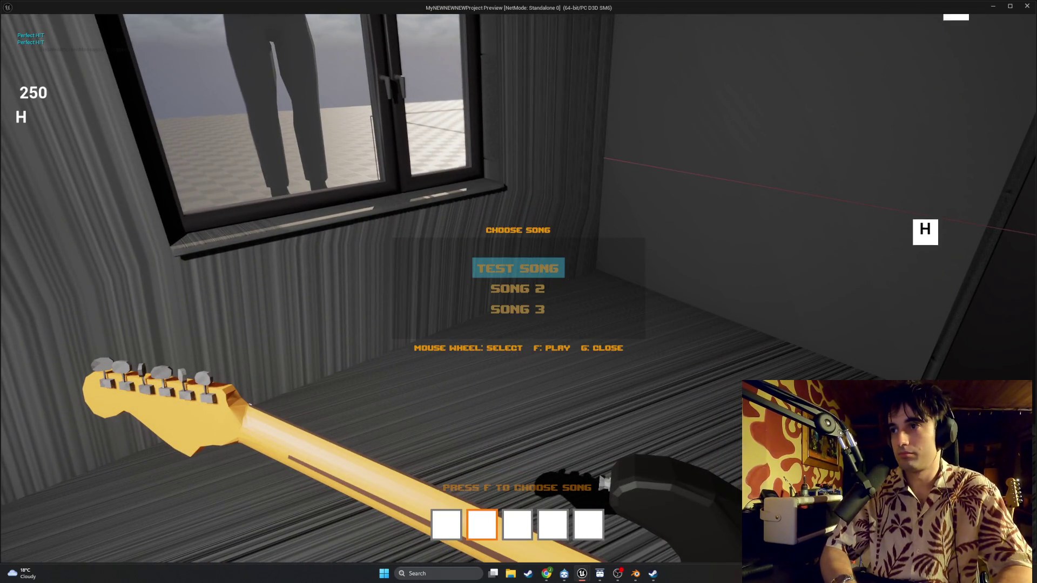
pyautogui.press('j')
pyautogui.press('g')
pyautogui.press('f')
pyautogui.press('f')
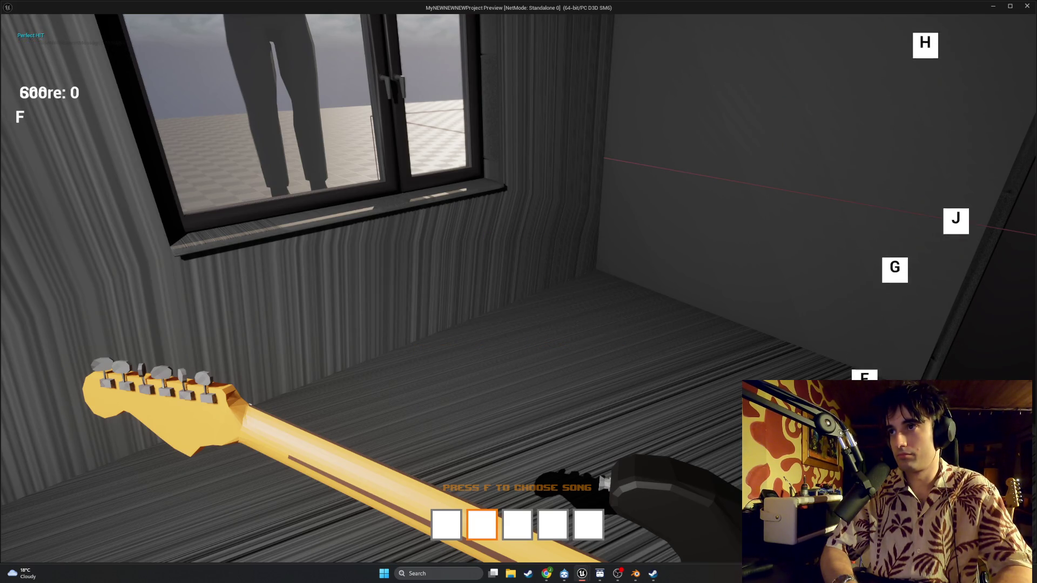
# Step: Start several more songs from the song menu, hitting G/F/H notes, then close the preview with Esc
pyautogui.press('g')
pyautogui.press('g')
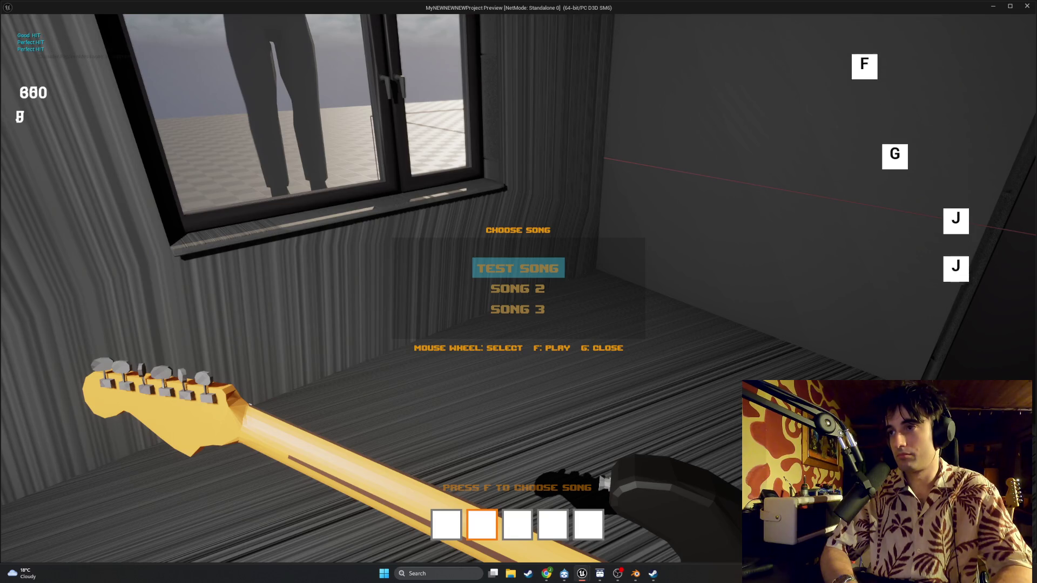
pyautogui.press('g')
pyautogui.press('f')
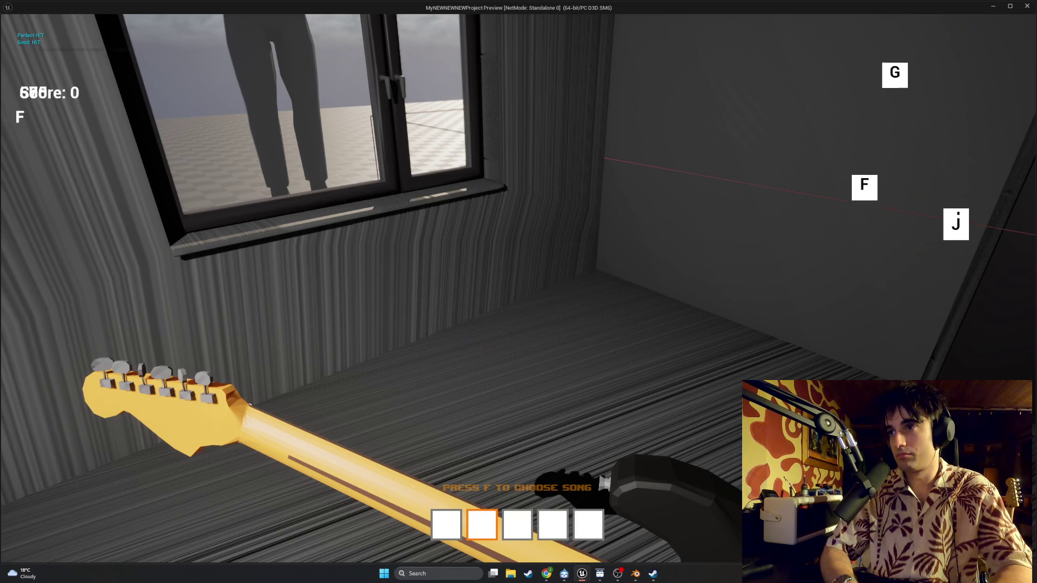
pyautogui.press('g')
pyautogui.press('h')
pyautogui.press('f')
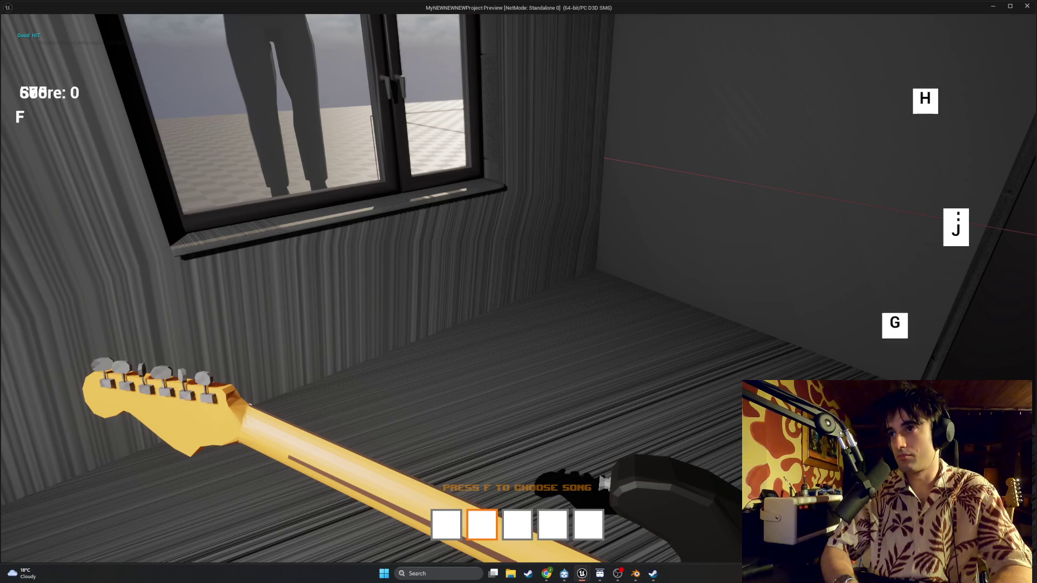
pyautogui.press('f')
pyautogui.press('a')
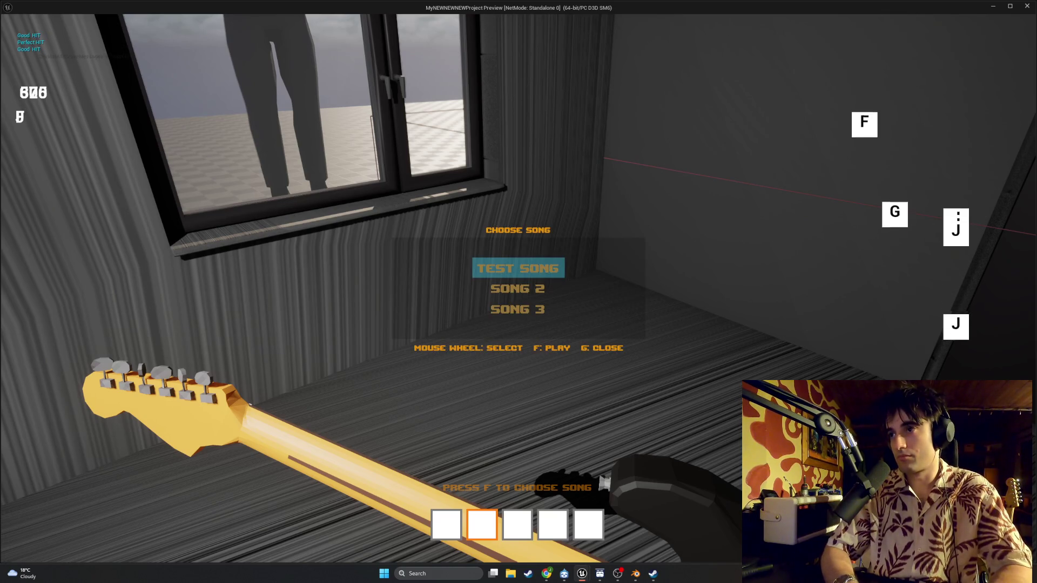
pyautogui.press('f')
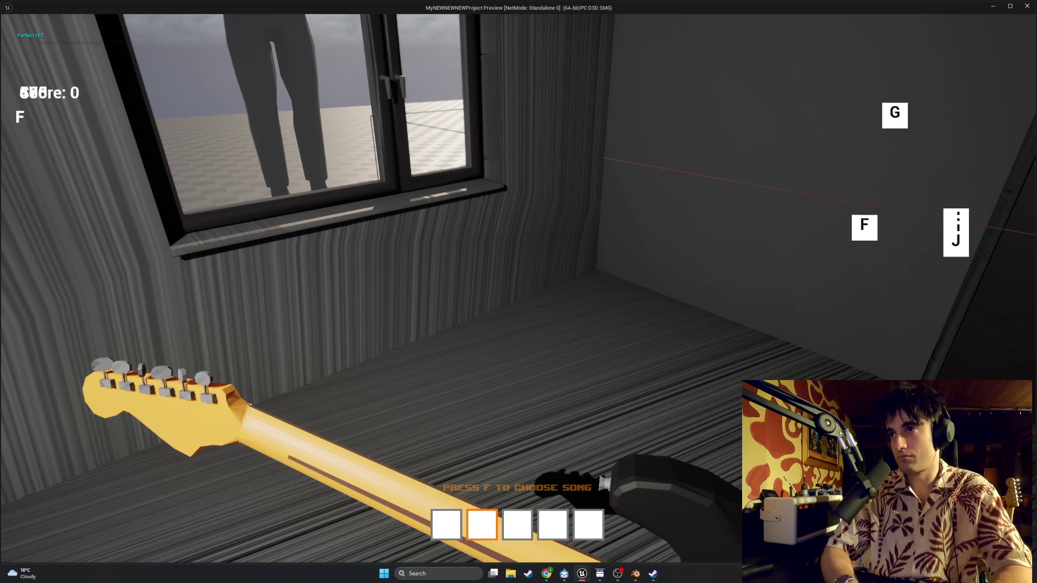
pyautogui.press('f')
pyautogui.press('f')
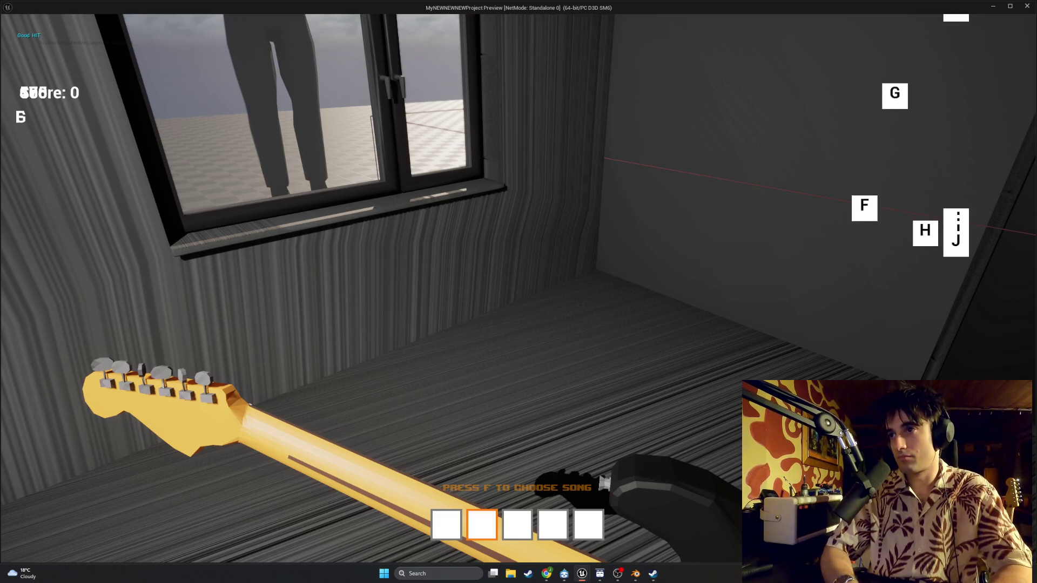
pyautogui.press('f')
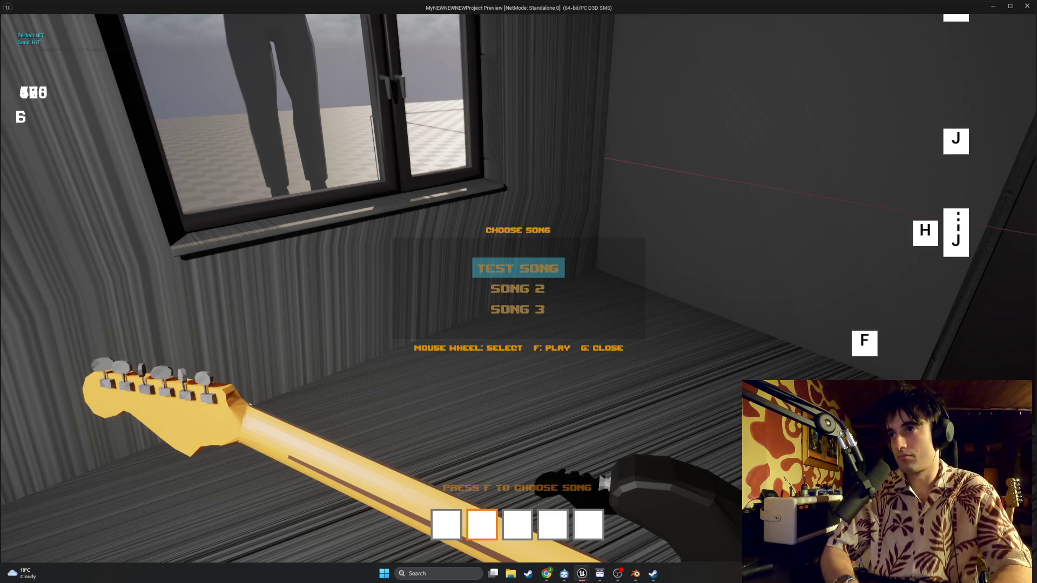
pyautogui.press('f')
pyautogui.press('f')
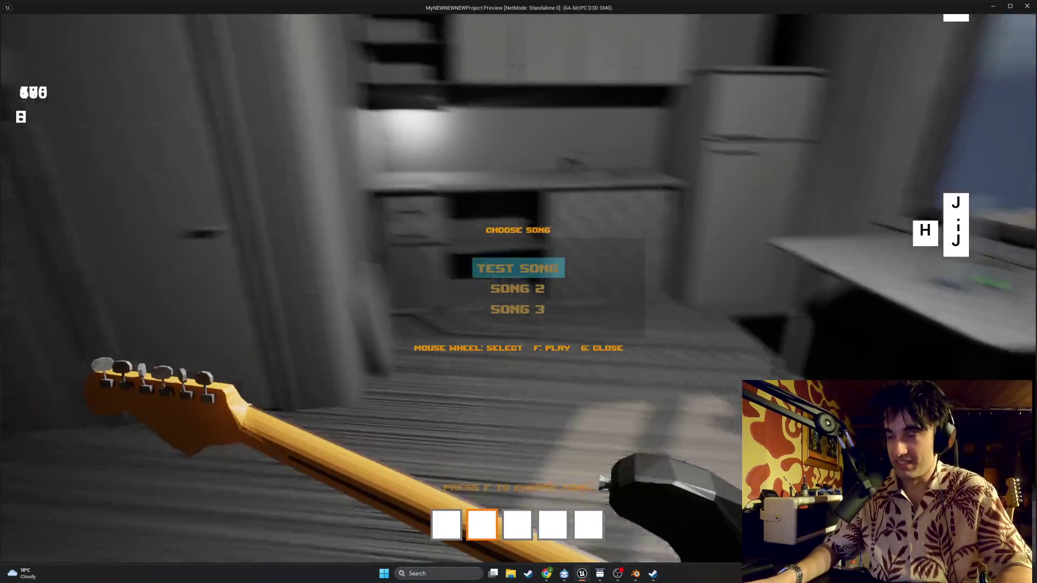
pyautogui.press('Escape')
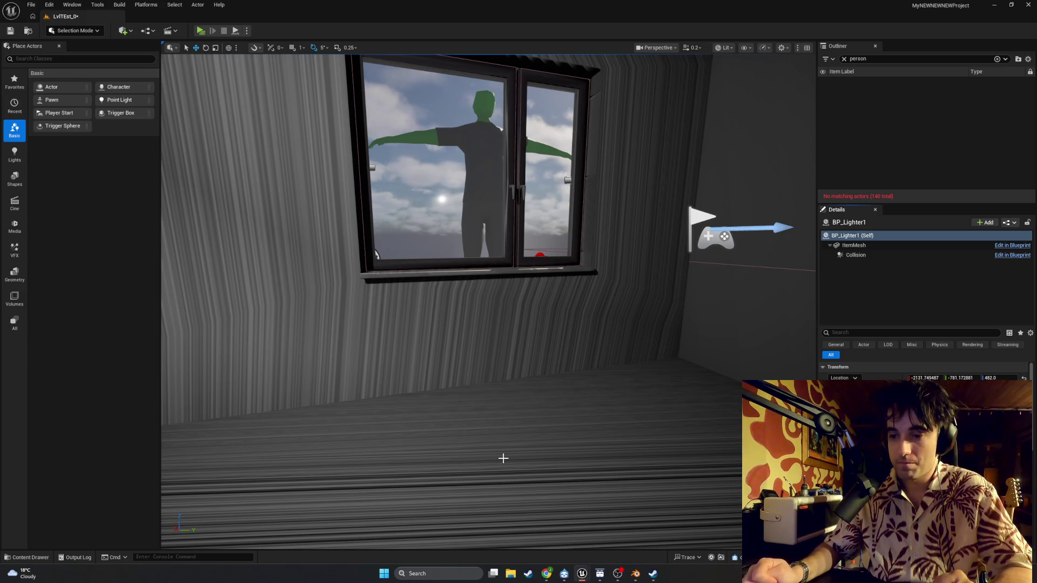
# Step: Restore the Blueprint editor and center BP_FirstPersonCharacter's EventGraph on the IA_Equipped_Interact nodes
pyautogui.moveTo(589, 576)
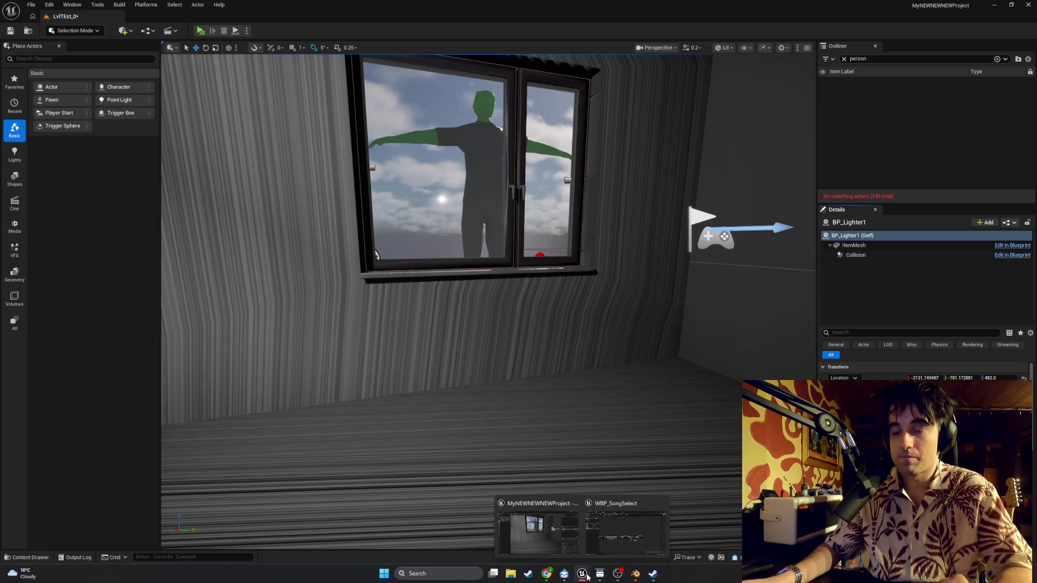
pyautogui.click(607, 551)
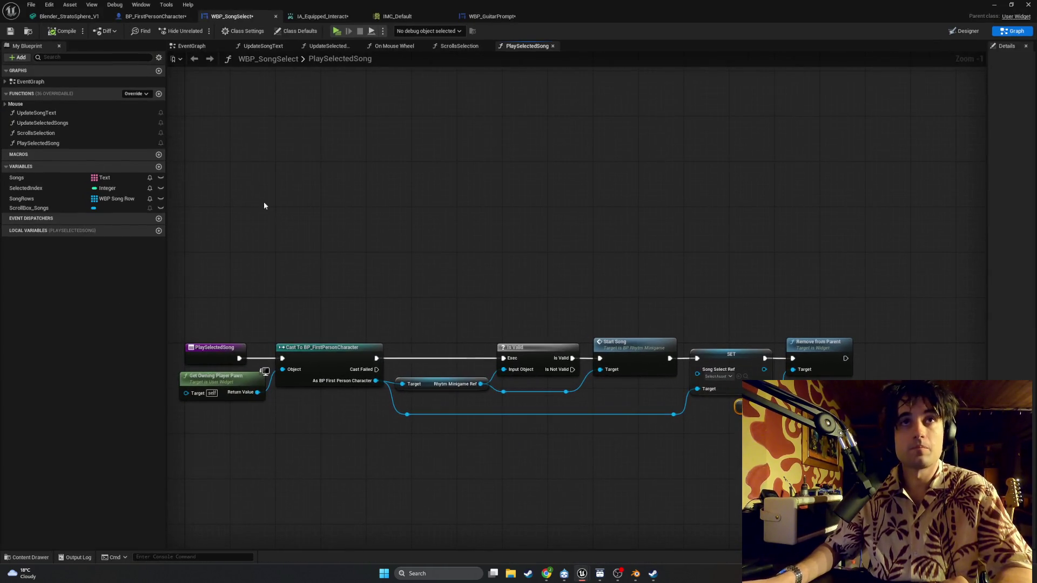
pyautogui.click(156, 17)
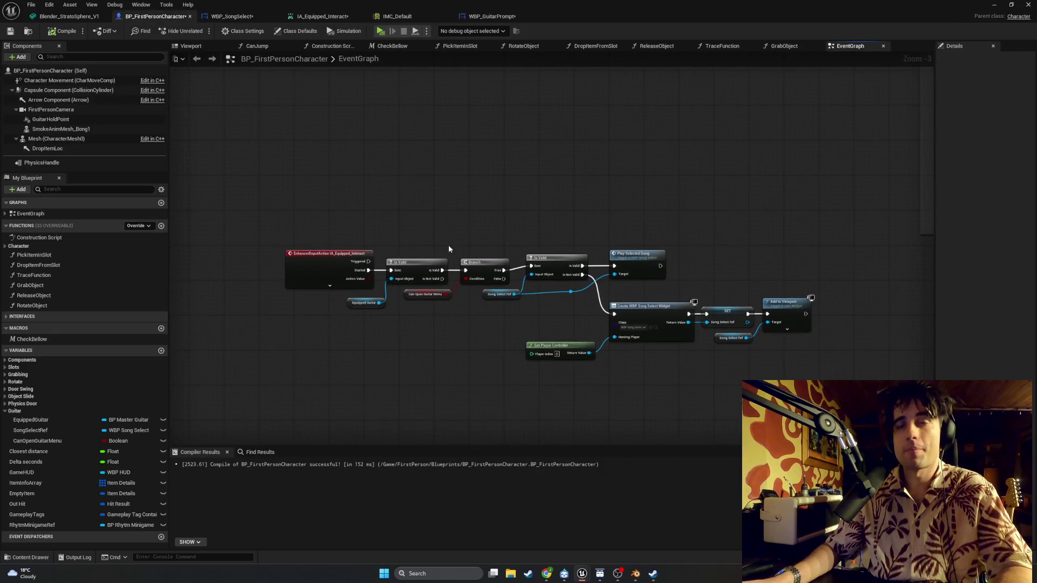
pyautogui.scroll(-2, 424, 317)
pyautogui.scroll(4, 391, 267)
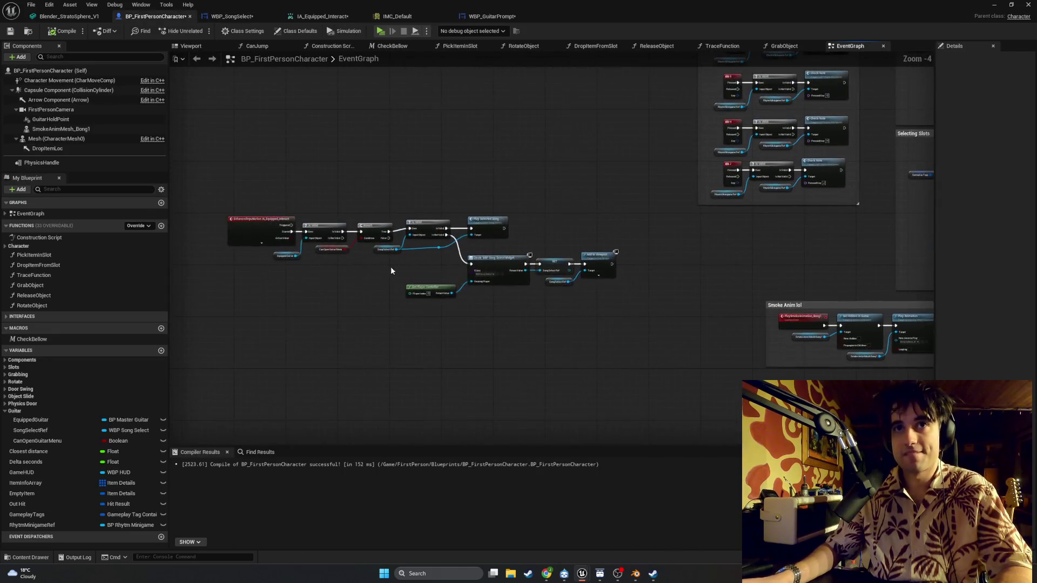
pyautogui.moveTo(368, 259); pyautogui.dragTo(377, 263)
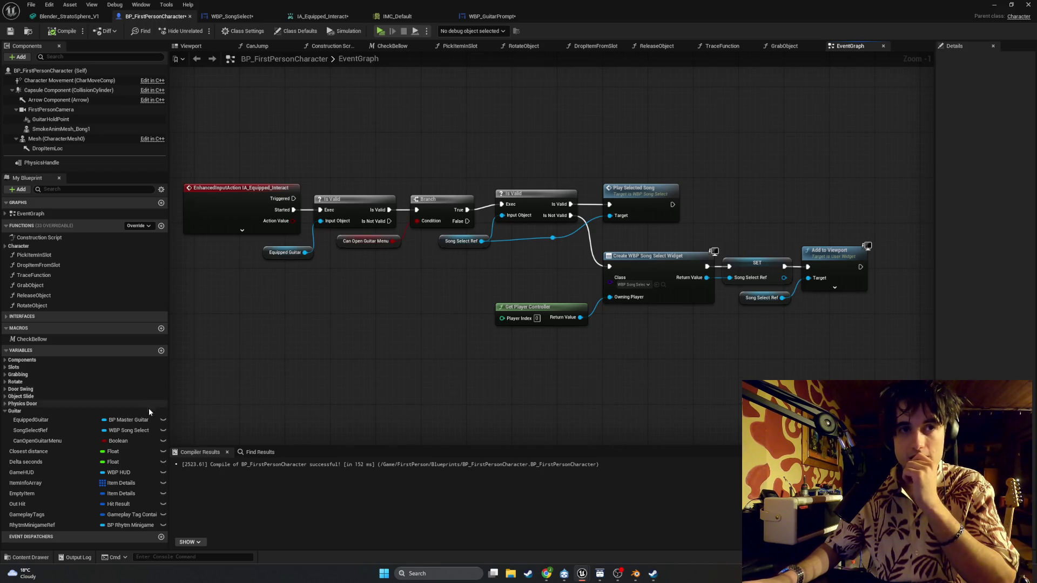
# Step: Add a Rhytm Minigame Ref getter feeding a Get Is Song Playing node
pyautogui.moveTo(32, 525); pyautogui.dragTo(317, 397)
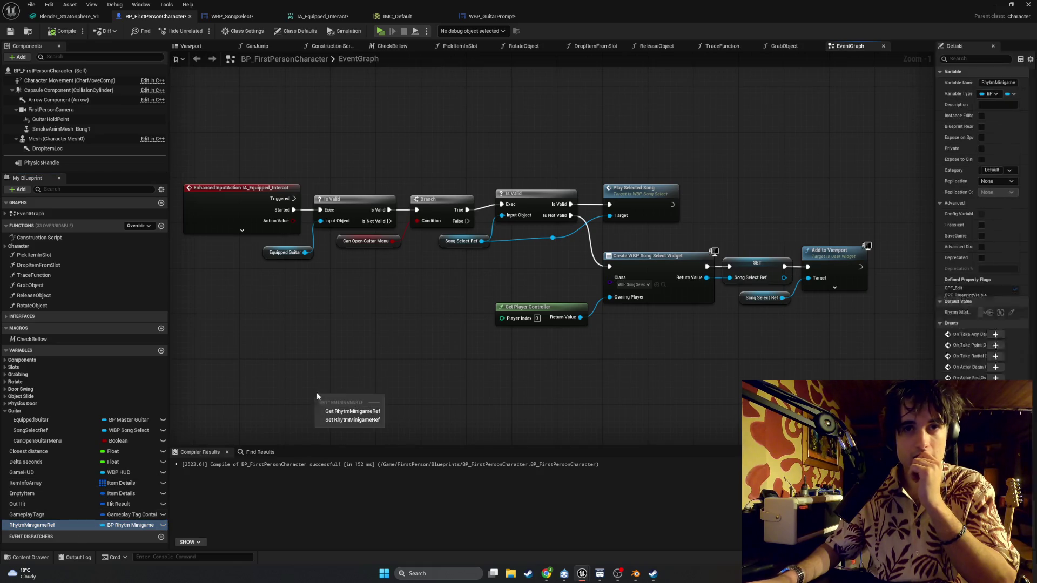
pyautogui.click(351, 411)
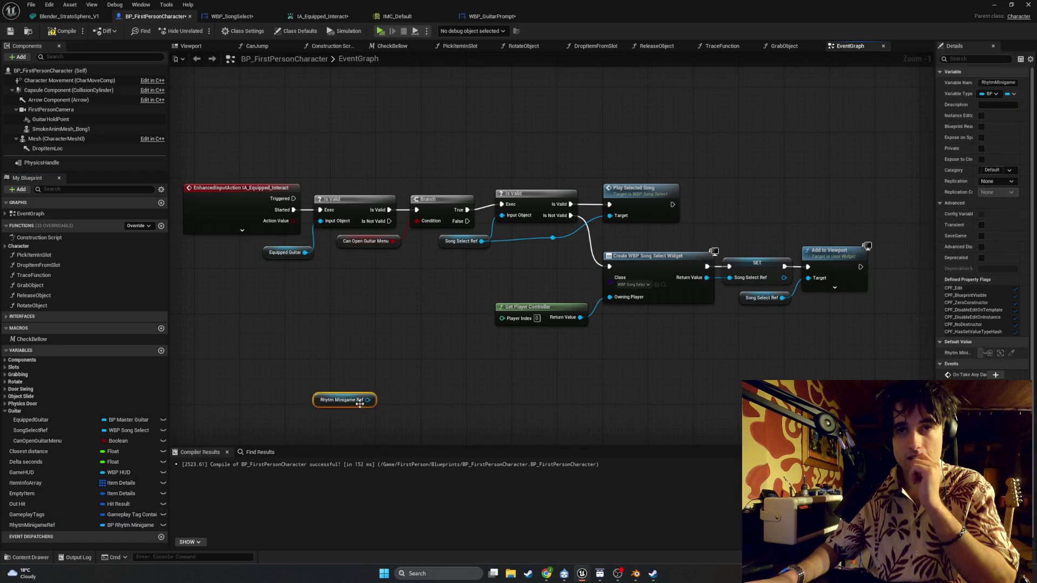
pyautogui.moveTo(367, 400); pyautogui.dragTo(433, 389)
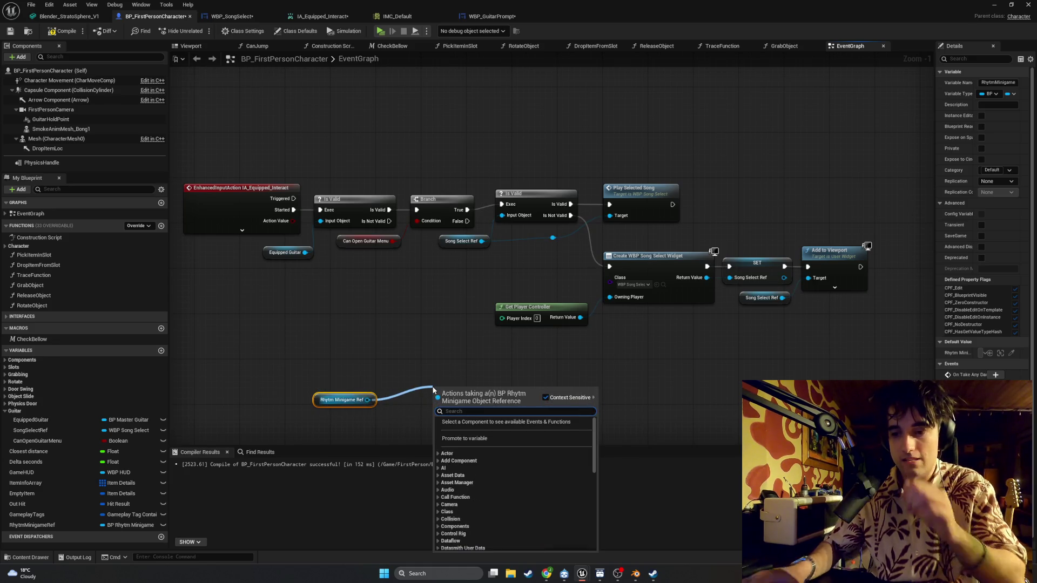
pyautogui.write('i')
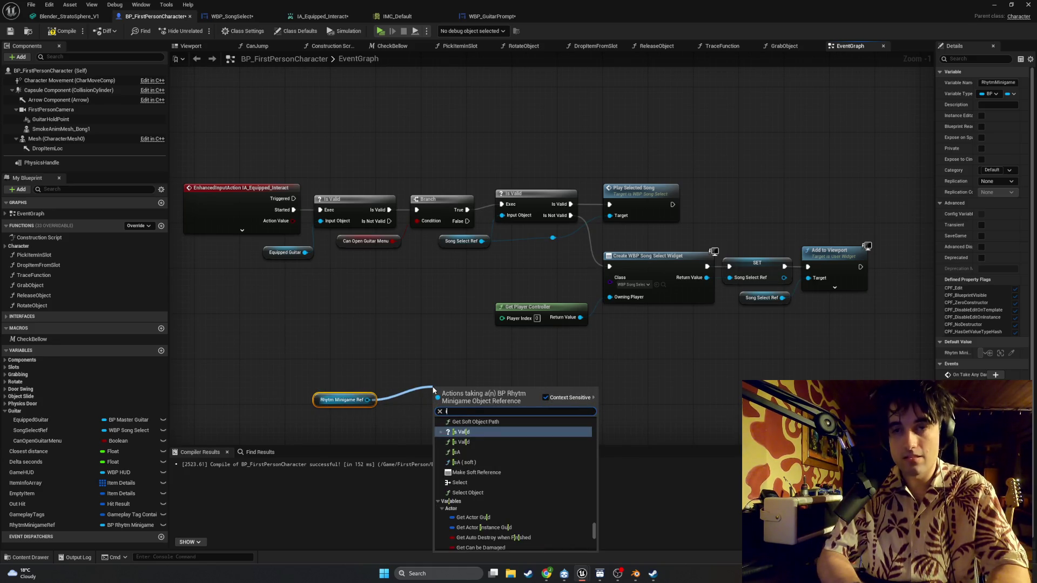
pyautogui.write('ssong')
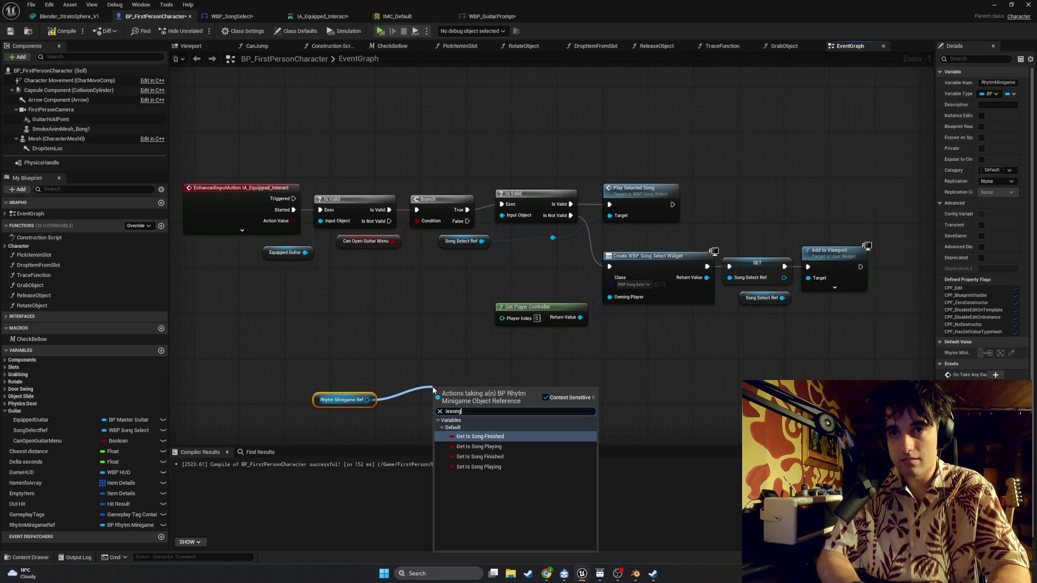
pyautogui.press('Down')
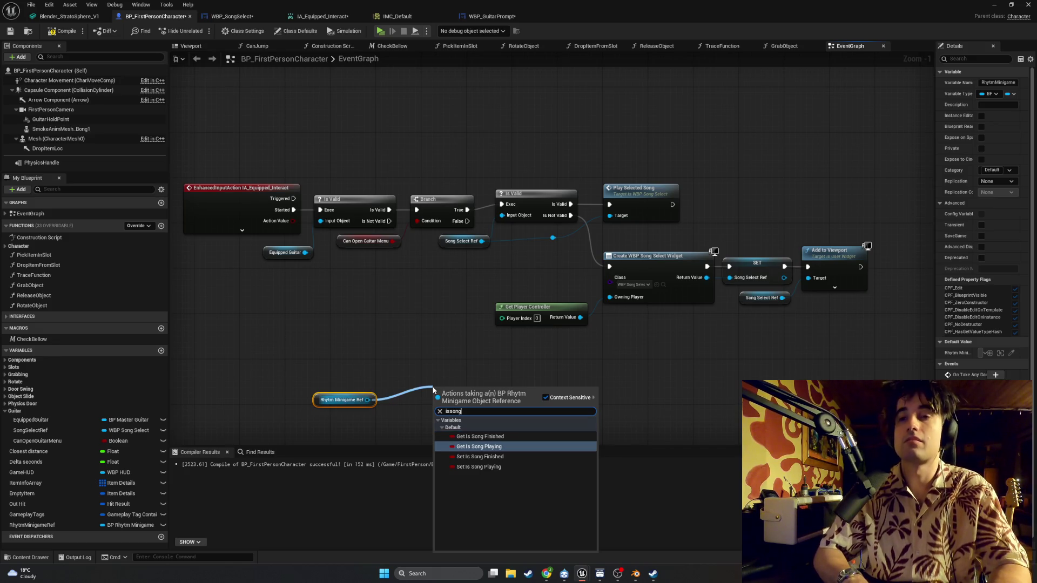
pyautogui.press('Return')
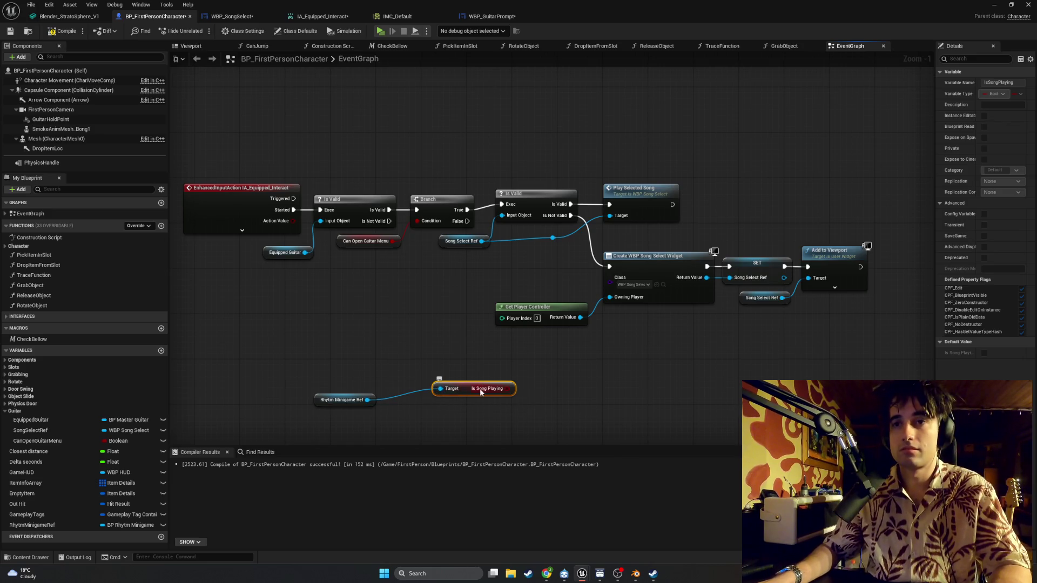
pyautogui.moveTo(469, 388); pyautogui.dragTo(432, 402)
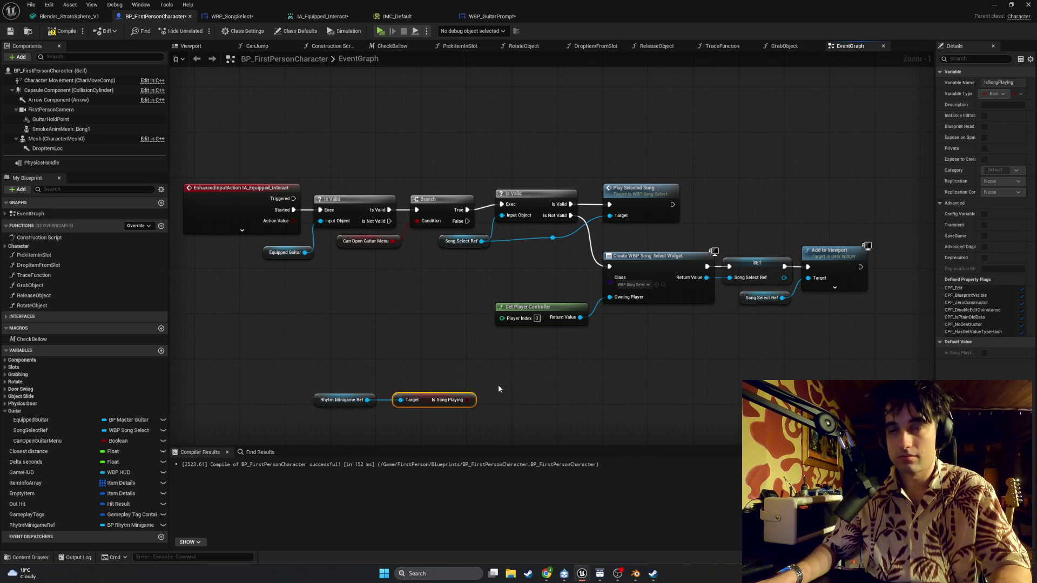
# Step: Add a Branch node with Is Song Playing wired into its condition
pyautogui.click(521, 389)
pyautogui.moveTo(466, 402); pyautogui.dragTo(527, 414)
pyautogui.moveTo(622, 428); pyautogui.dragTo(351, 366)
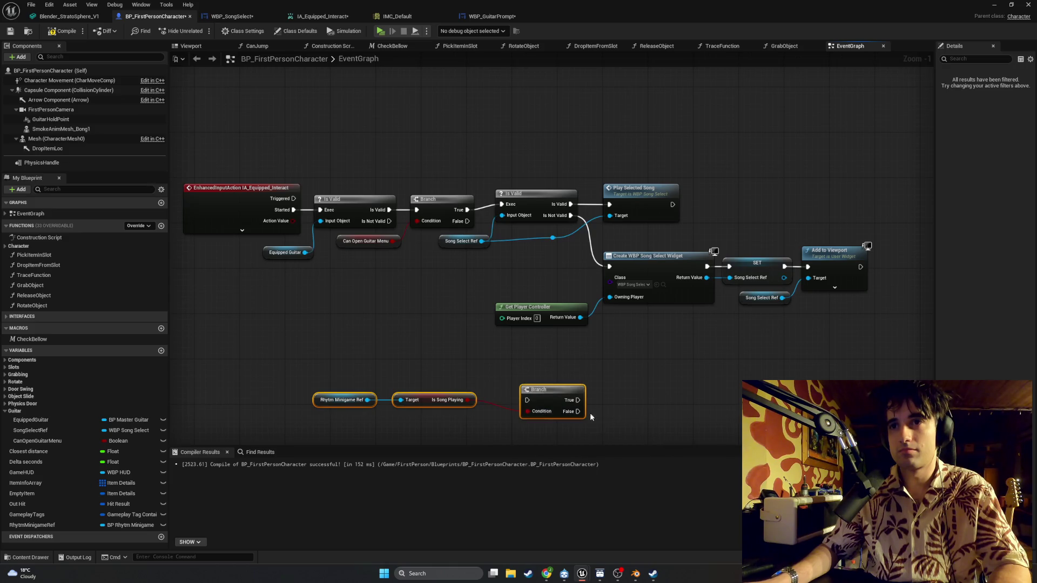
pyautogui.moveTo(542, 395); pyautogui.dragTo(521, 376)
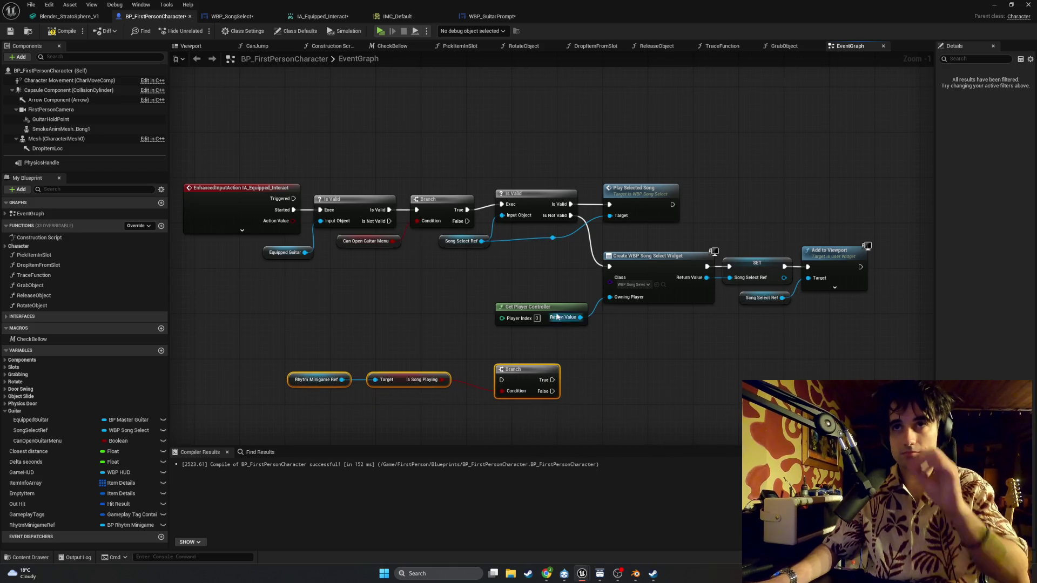
# Step: Shift the widget-creation nodes right and move the song-playing check up beside the chain
pyautogui.moveTo(642, 372); pyautogui.dragTo(511, 345)
pyautogui.moveTo(758, 322); pyautogui.dragTo(547, 254)
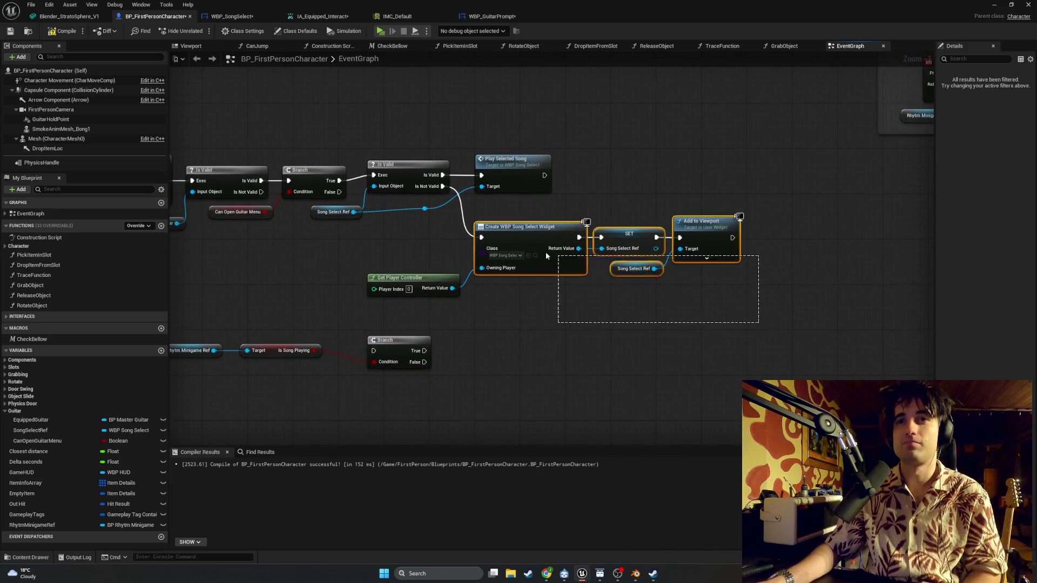
pyautogui.moveTo(460, 237)
pyautogui.mouseDown()
pyautogui.moveTo(446, 233)
pyautogui.moveTo(573, 235)
pyautogui.mouseUp()
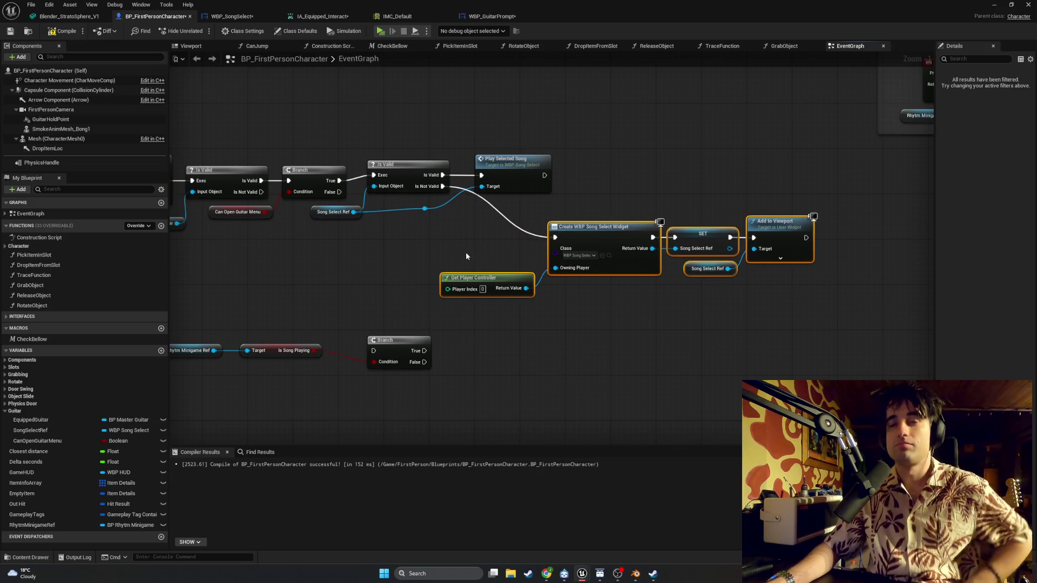
pyautogui.moveTo(447, 261); pyautogui.dragTo(548, 242)
pyautogui.click(335, 308)
pyautogui.moveTo(500, 365)
pyautogui.mouseDown()
pyautogui.moveTo(324, 323)
pyautogui.moveTo(432, 214)
pyautogui.moveTo(446, 223)
pyautogui.mouseUp()
pyautogui.click(407, 240)
pyautogui.moveTo(324, 235)
pyautogui.mouseDown()
pyautogui.moveTo(499, 216)
pyautogui.moveTo(486, 242)
pyautogui.mouseUp()
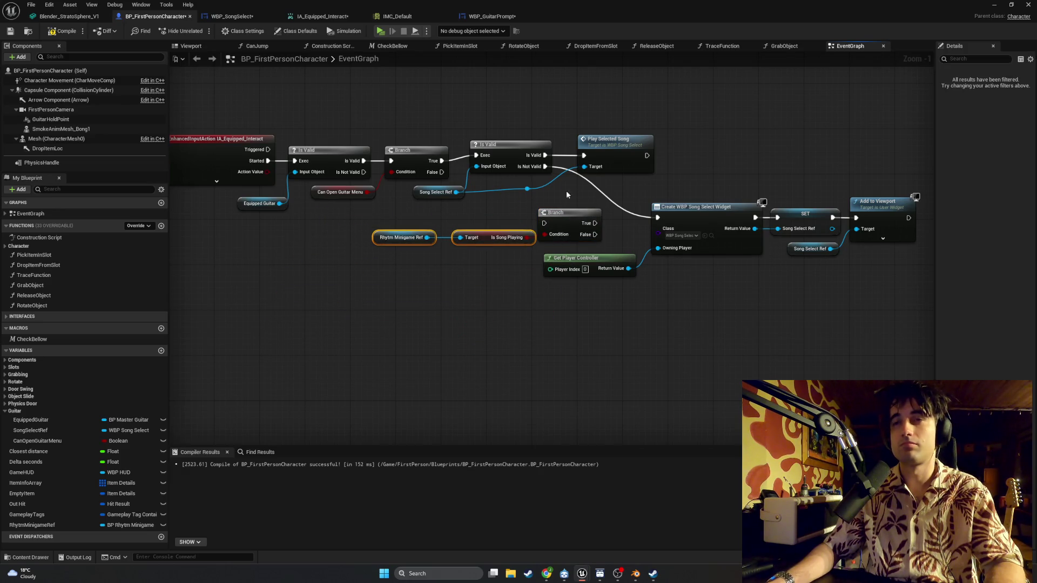
# Step: Route Is Not Valid into the Branch, align the check nodes, and screenshot the graph
pyautogui.moveTo(544, 167)
pyautogui.mouseDown()
pyautogui.moveTo(533, 225)
pyautogui.moveTo(657, 217)
pyautogui.mouseUp()
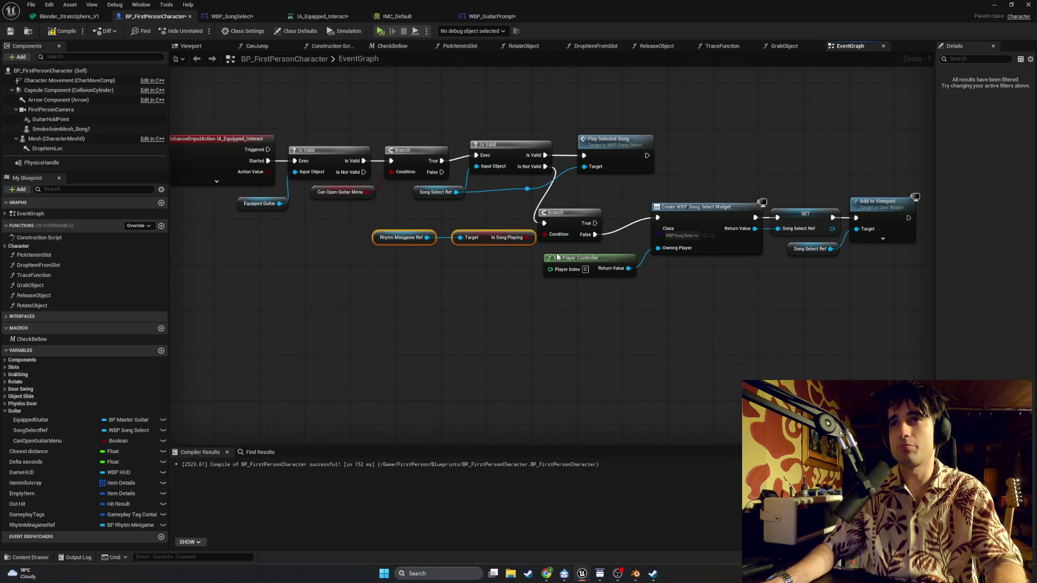
pyautogui.keyDown('ctrl'); pyautogui.click(569, 218); pyautogui.keyUp('ctrl')
pyautogui.moveTo(570, 218); pyautogui.dragTo(597, 200)
pyautogui.click(527, 189)
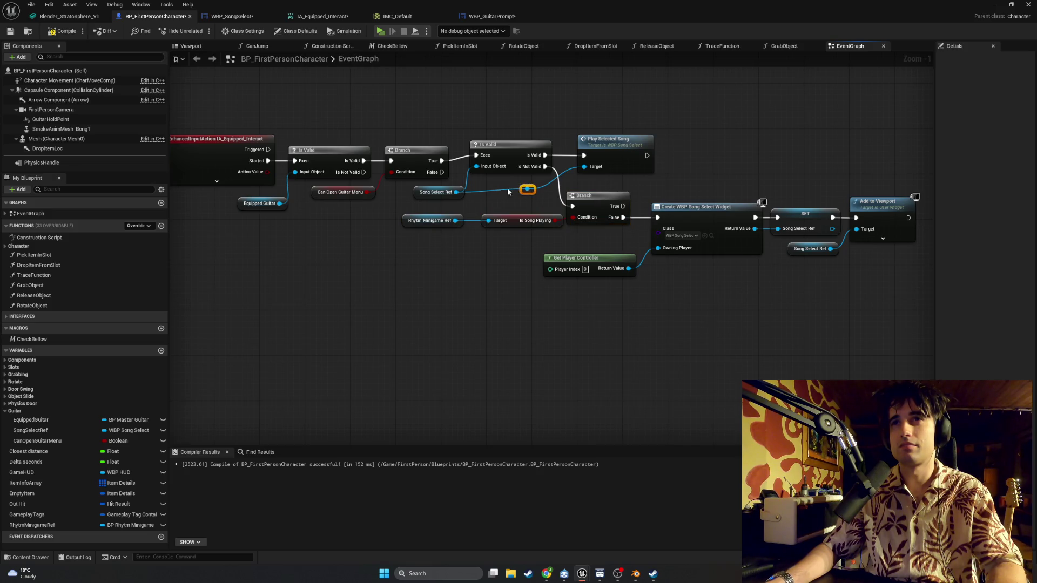
pyautogui.moveTo(533, 205)
pyautogui.mouseDown()
pyautogui.moveTo(443, 234)
pyautogui.moveTo(496, 235)
pyautogui.mouseUp()
pyautogui.press('super')
pyautogui.press('super+shift+s')
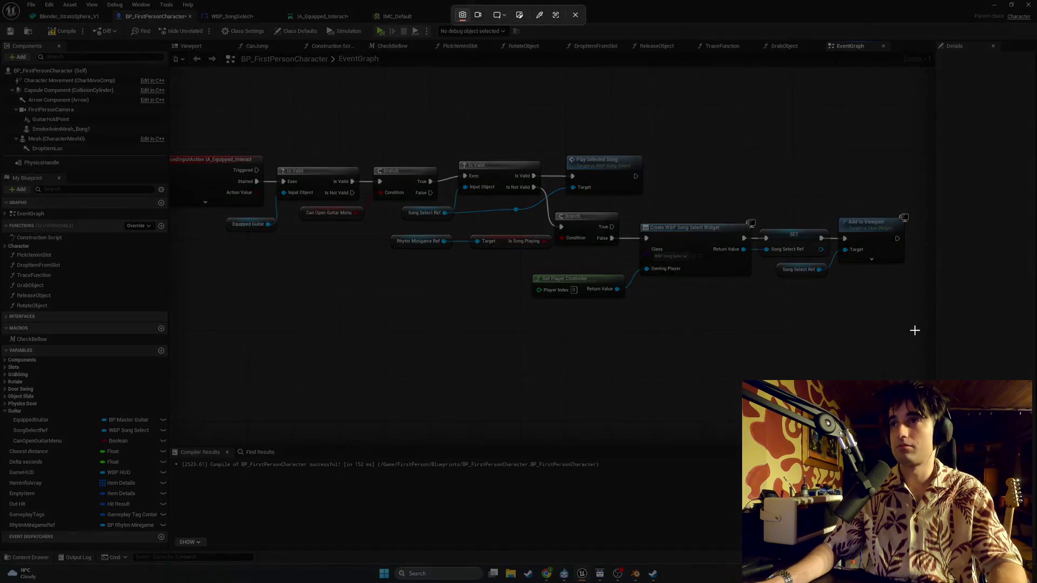
pyautogui.moveTo(914, 328); pyautogui.dragTo(250, 141)
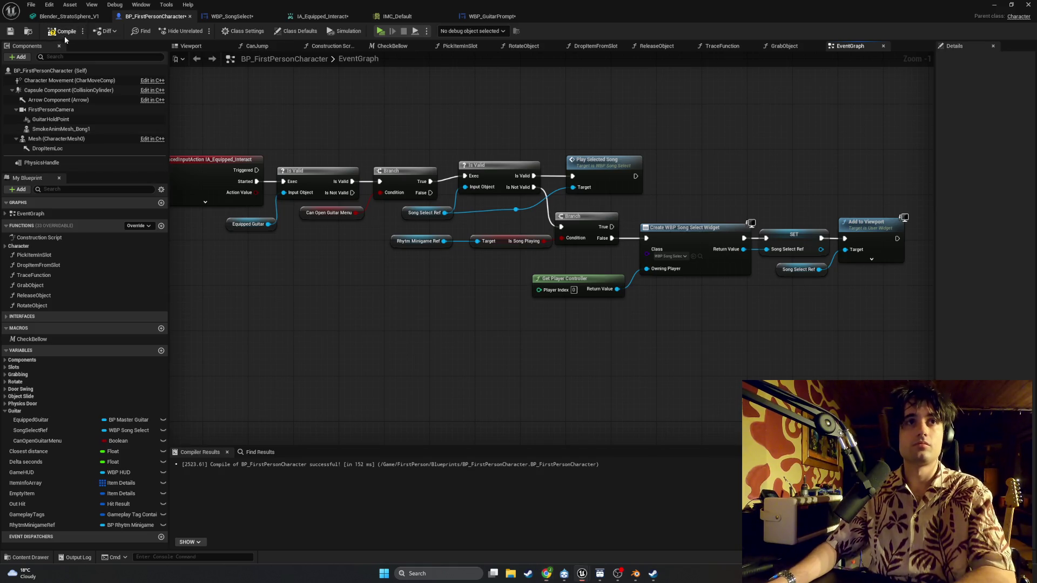
# Step: Launch a standalone play-test, choose Test Song, and hit falling notes with G/H/J/F
pyautogui.click(993, 4)
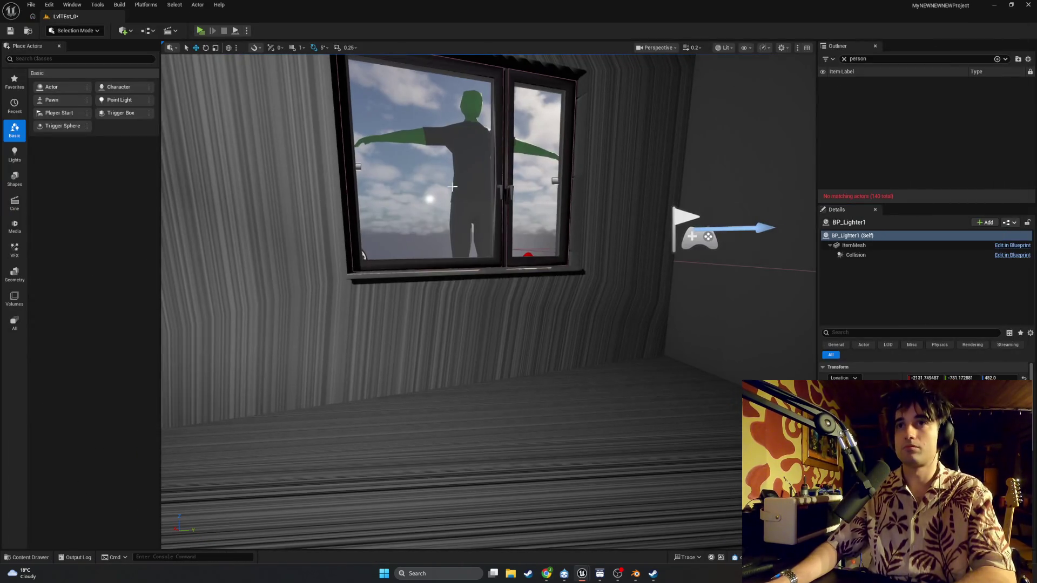
pyautogui.click(201, 30)
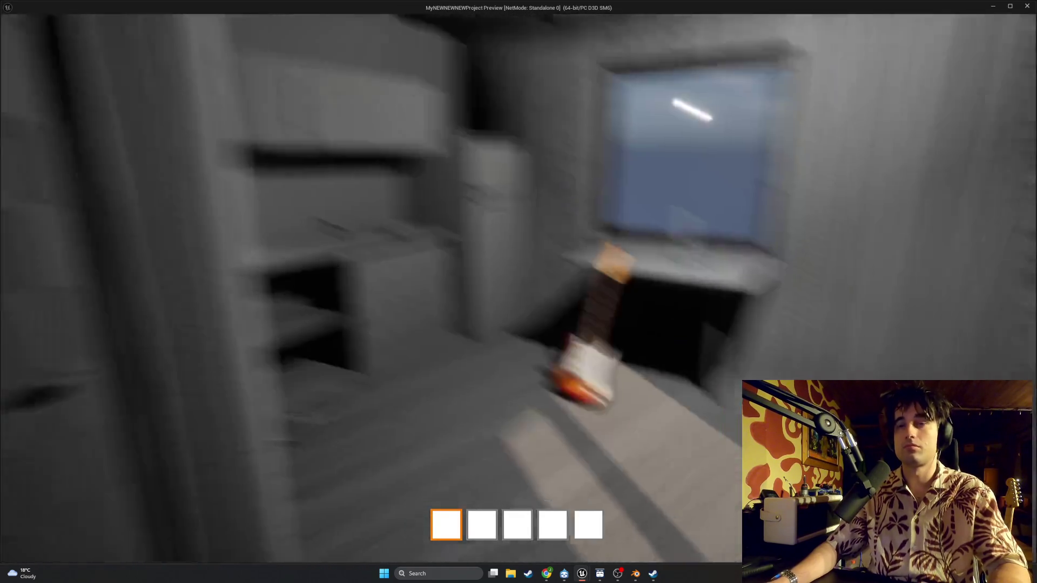
pyautogui.press('f')
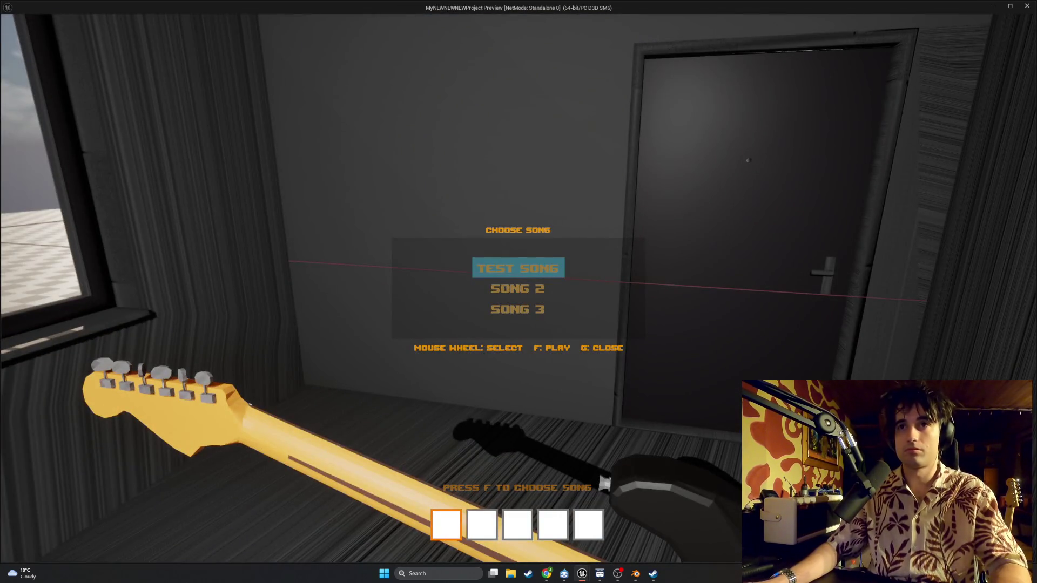
pyautogui.press('f')
pyautogui.press('g')
pyautogui.press('h')
pyautogui.press('j')
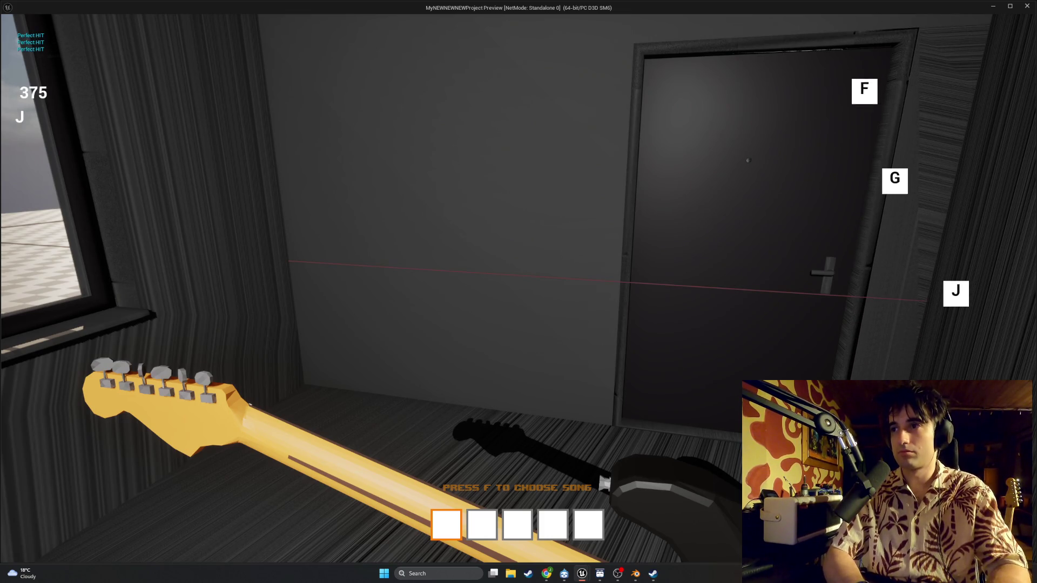
pyautogui.press('g')
pyautogui.press('f')
pyautogui.press('j')
pyautogui.press('h')
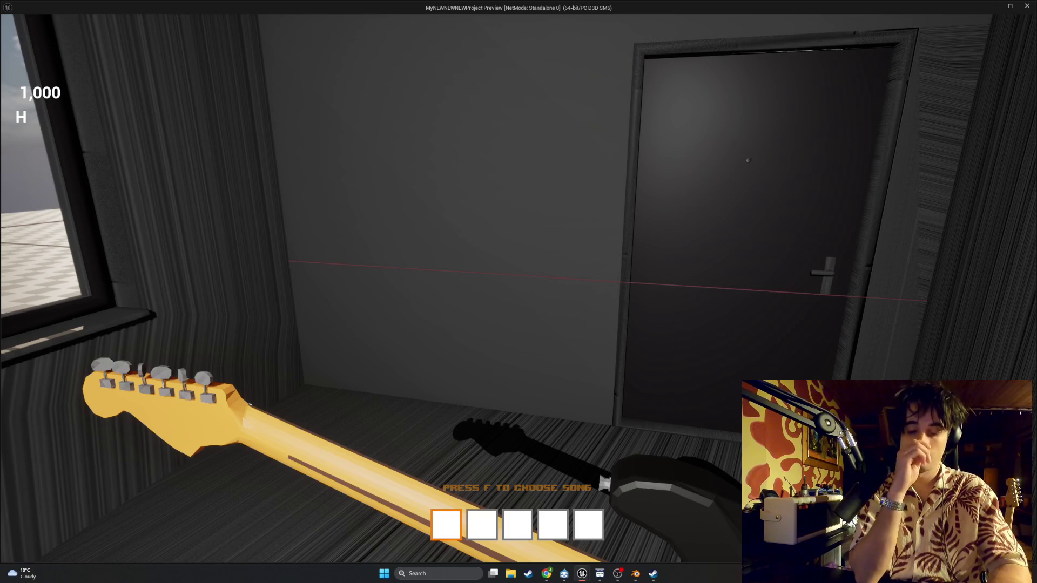
# Step: Restart Test Song from the song menu, hit more notes, then stop with Esc
pyautogui.press('f')
pyautogui.press('f')
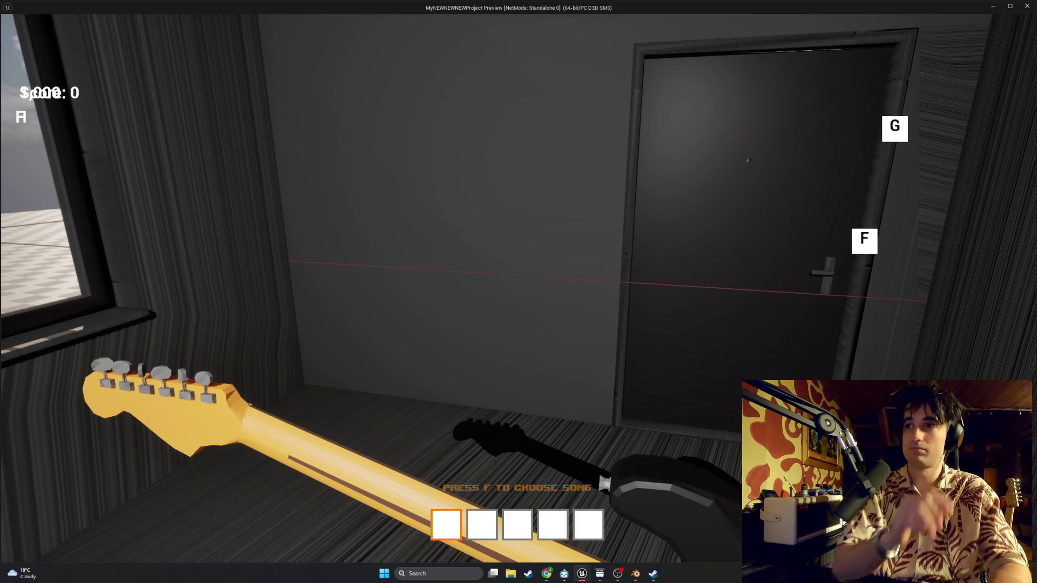
pyautogui.press('f')
pyautogui.press('h')
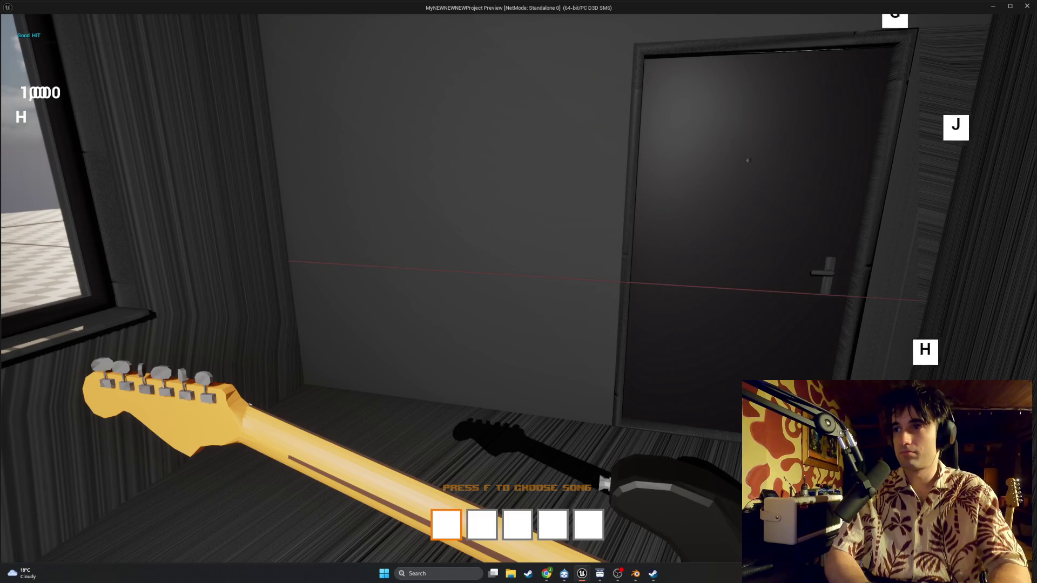
pyautogui.press('j')
pyautogui.press('g')
pyautogui.press('f')
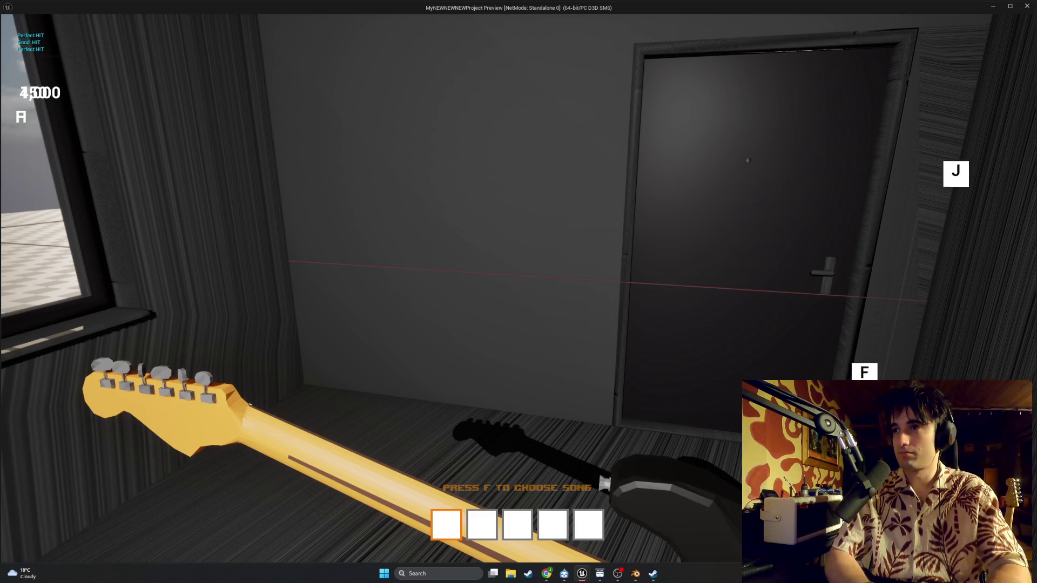
pyautogui.press('j')
pyautogui.press('h')
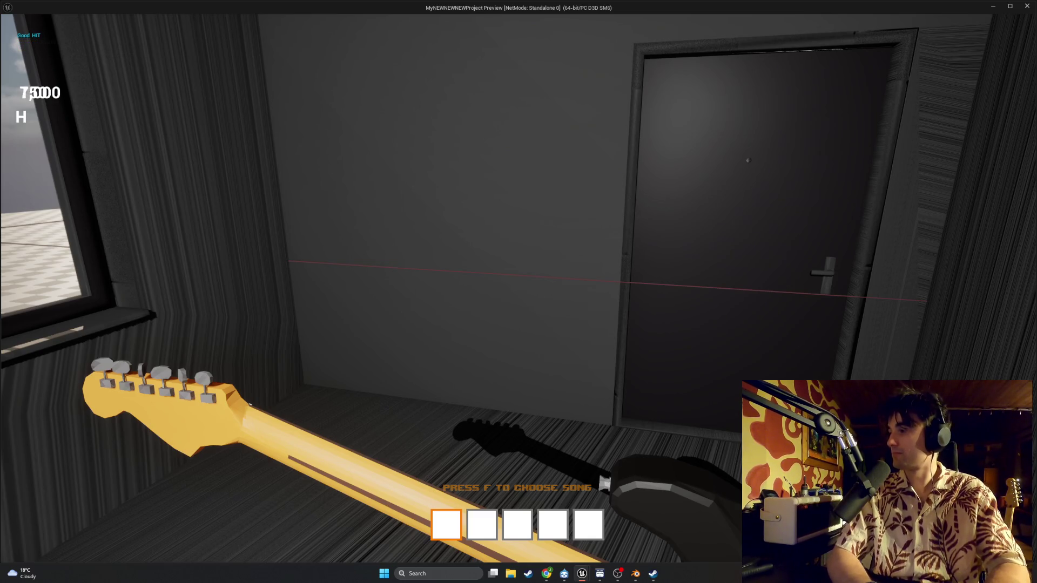
pyautogui.press('Escape')
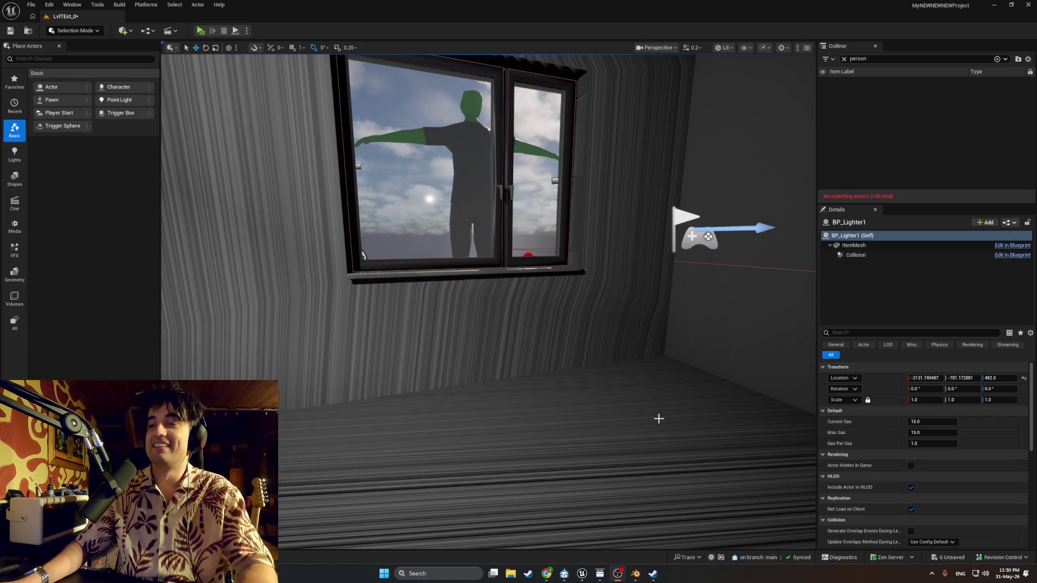
# Step: Return from the character Blueprint to the level editor and run a quick standalone play-test
pyautogui.moveTo(581, 573)
pyautogui.click(617, 539)
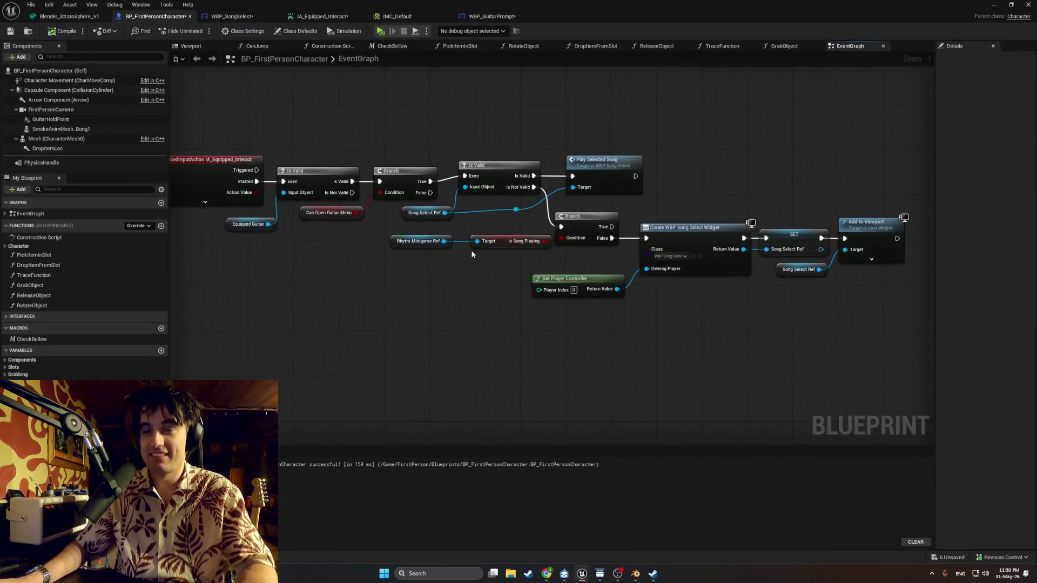
pyautogui.click(990, 7)
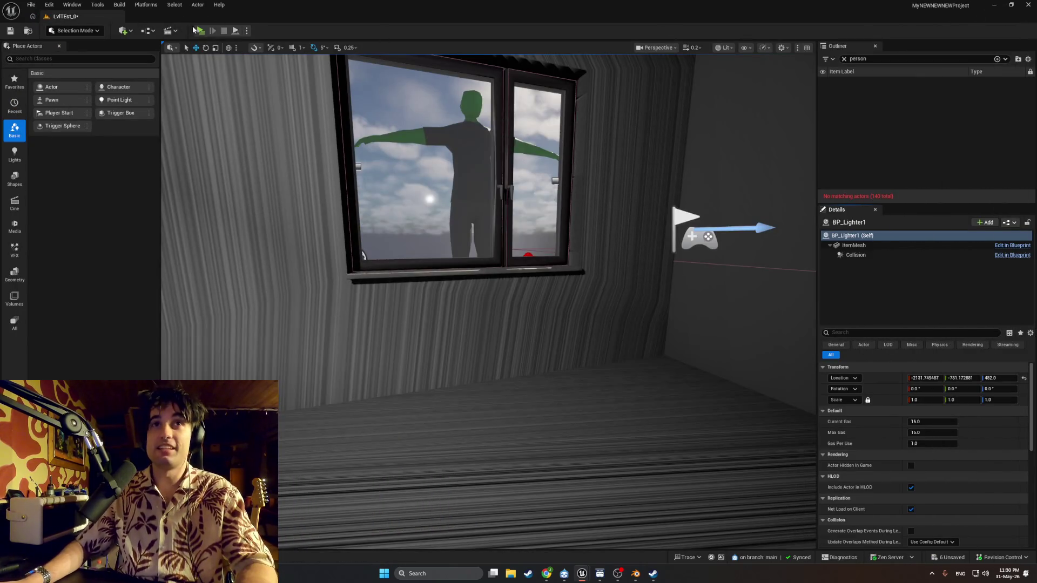
pyautogui.click(197, 31)
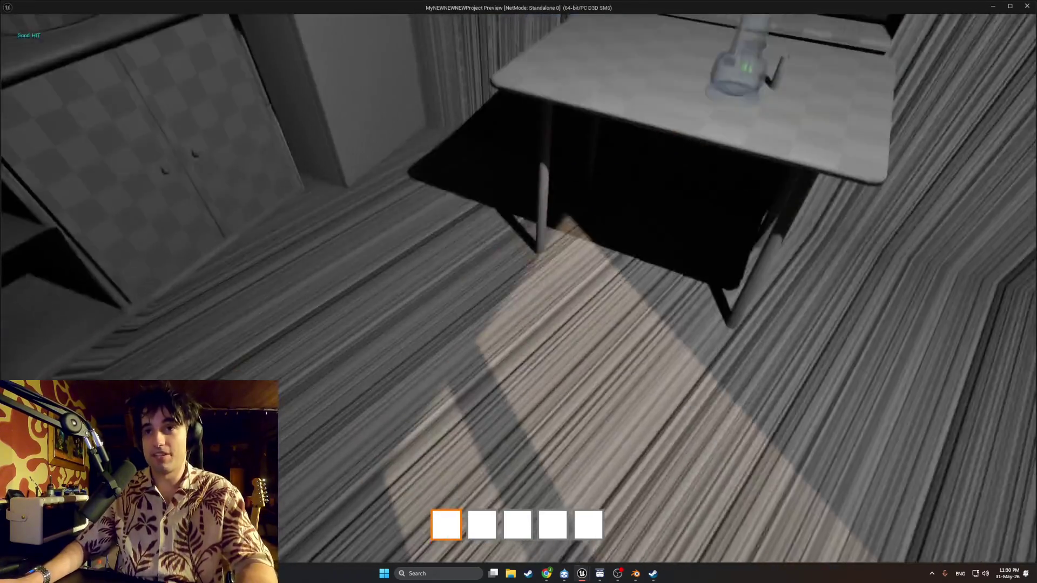
pyautogui.press('Escape')
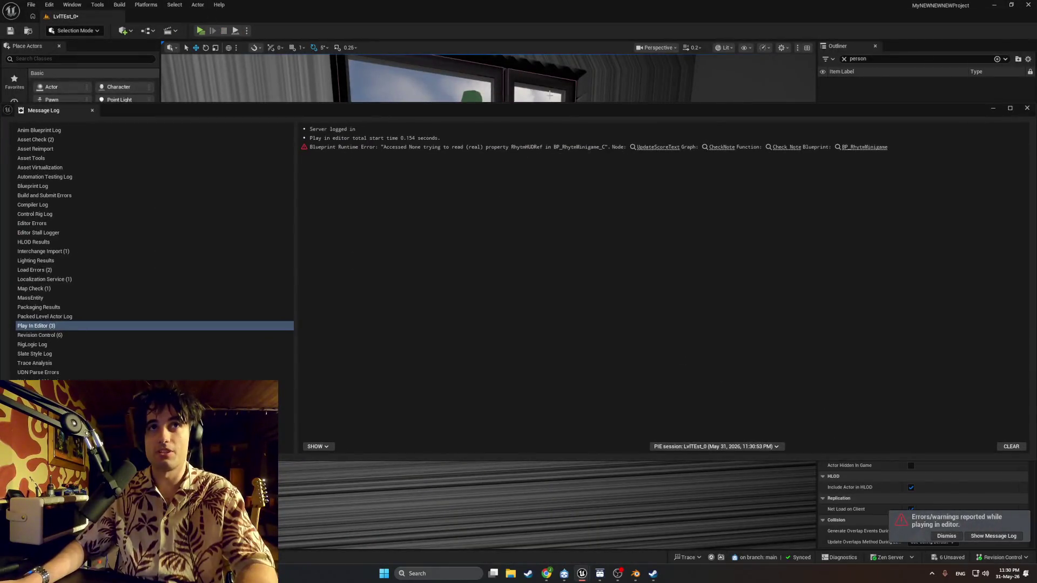
# Step: Review the Accessed None error on RhythmHUDRef in the Message Log, then close it
pyautogui.click(1010, 108)
pyautogui.moveTo(537, 42); pyautogui.dragTo(654, 47)
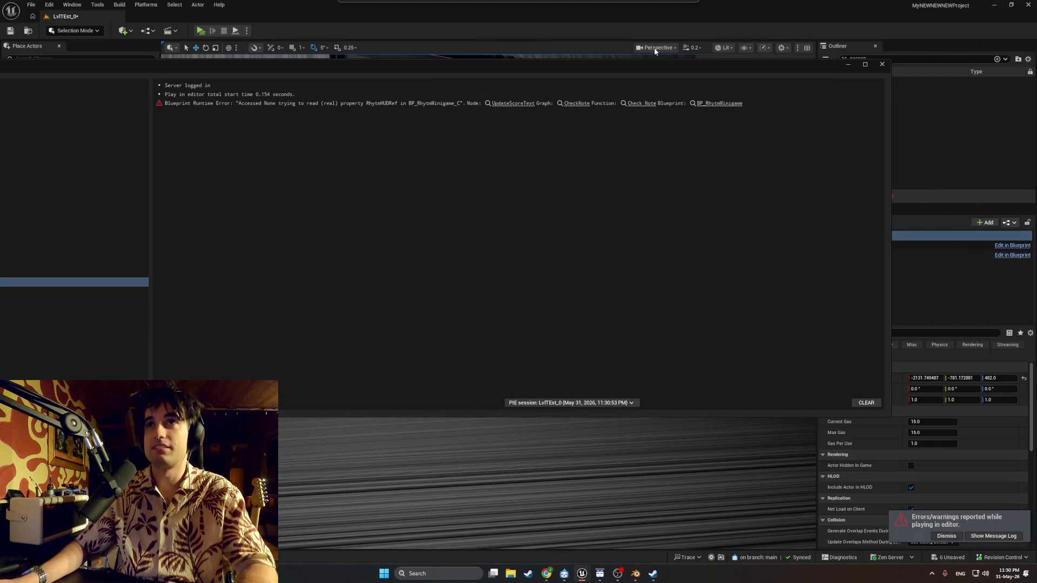
pyautogui.click(882, 63)
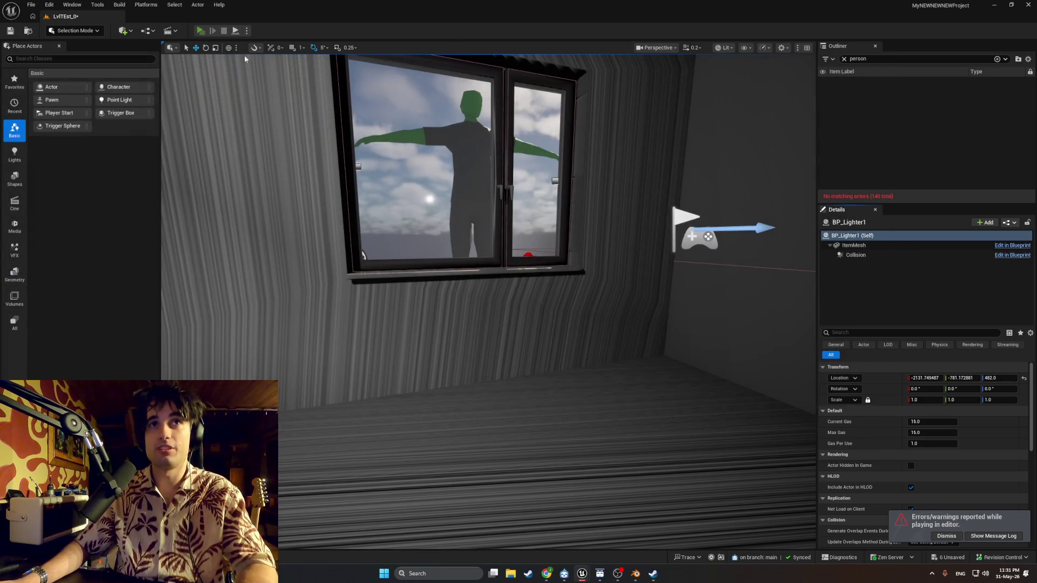
# Step: Launch an Alt+P standalone play-test, start Test Song, and hit the G, H and J notes
pyautogui.hotkey('alt', 'p')
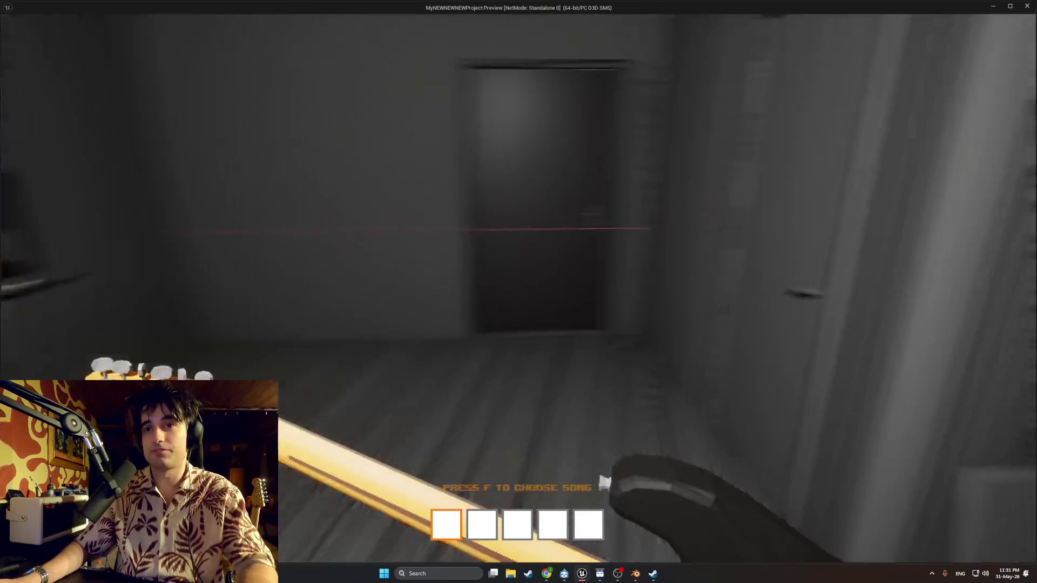
pyautogui.press('f')
pyautogui.press('f')
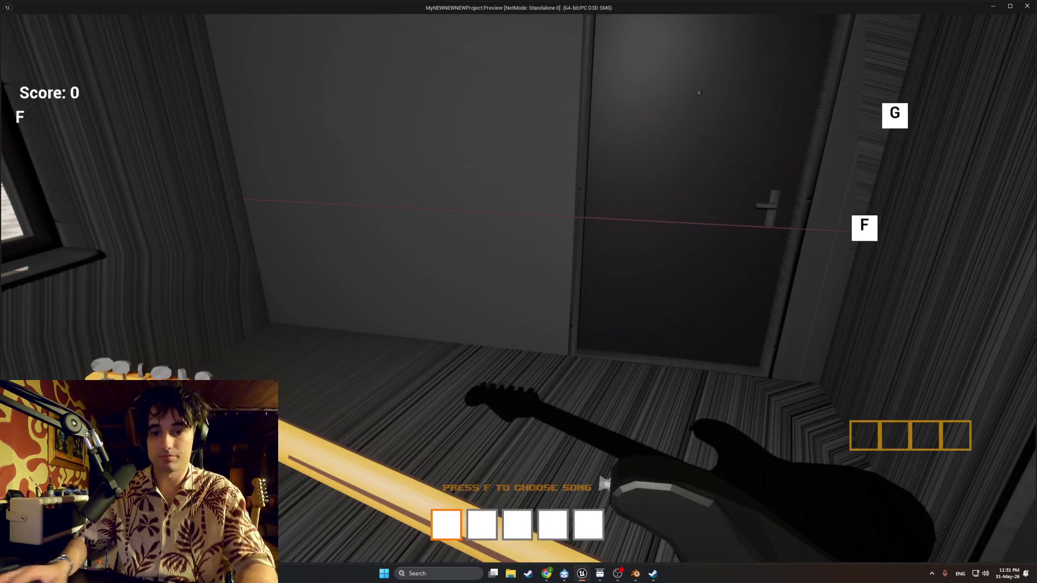
pyautogui.press('f')
pyautogui.press('g')
pyautogui.press('h')
pyautogui.press('j')
pyautogui.press('g')
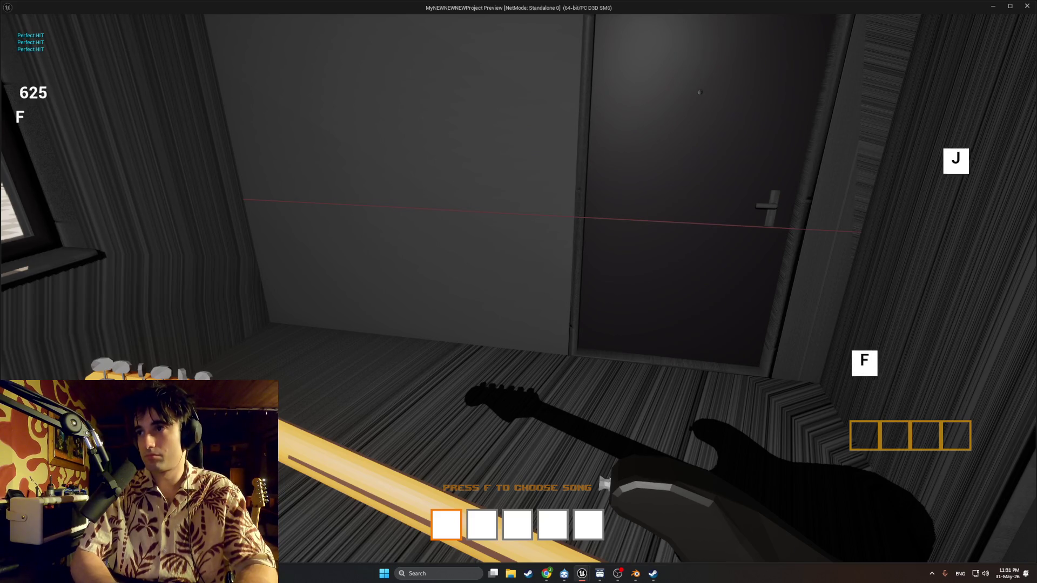
pyautogui.press('j')
pyautogui.press('h')
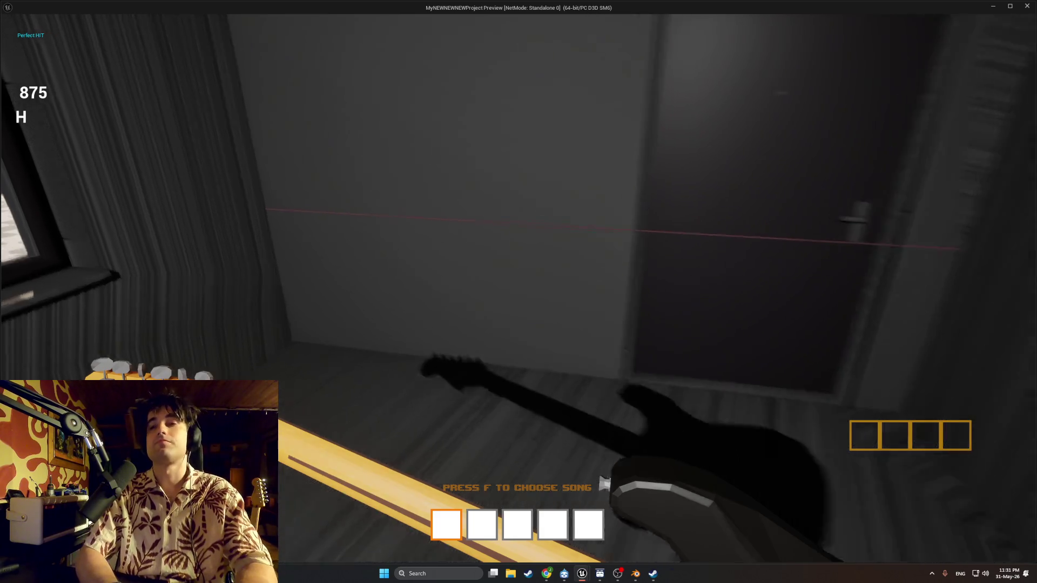
# Step: Restart Test Song mid-play, hit more notes, then stop and relaunch the preview
pyautogui.press('f')
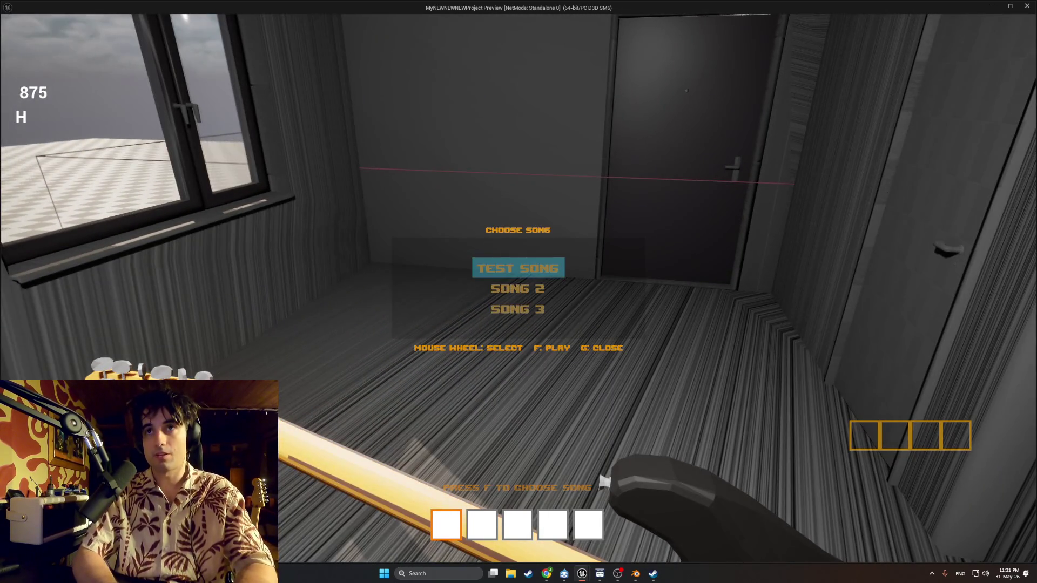
pyautogui.press('e')
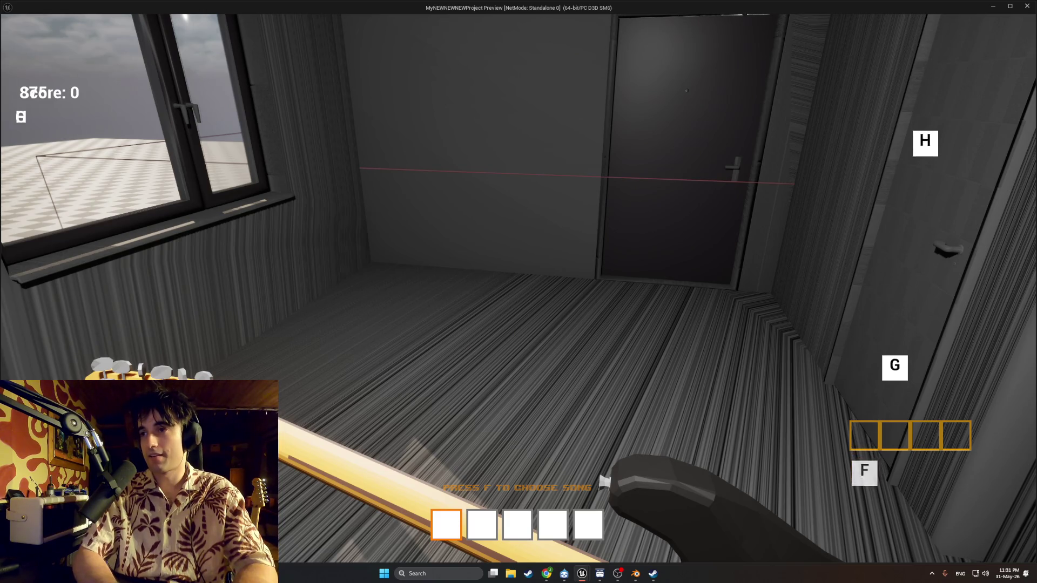
pyautogui.press('h')
pyautogui.press('j')
pyautogui.press('g')
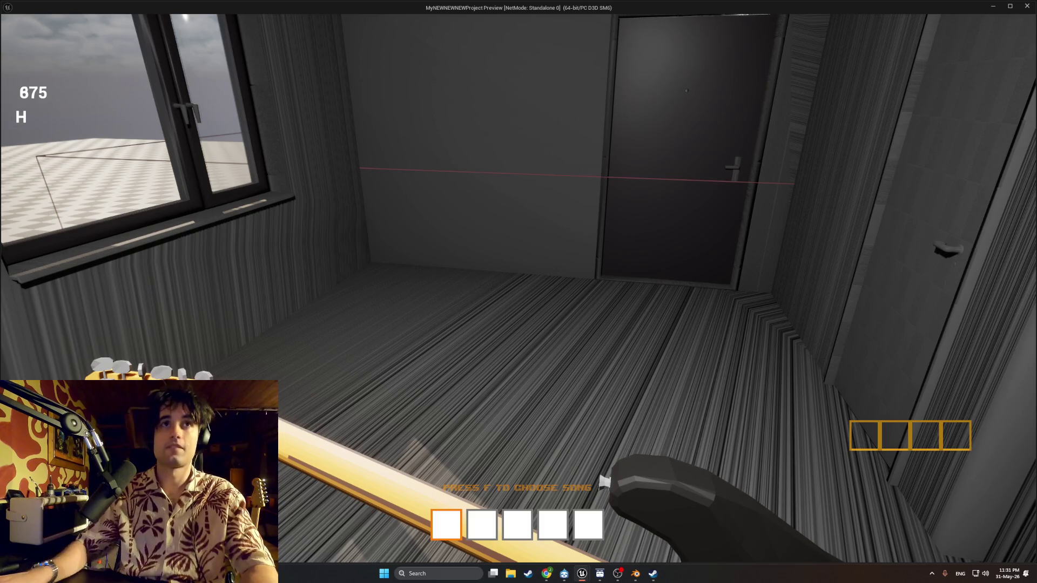
pyautogui.press('Escape')
pyautogui.click(204, 31)
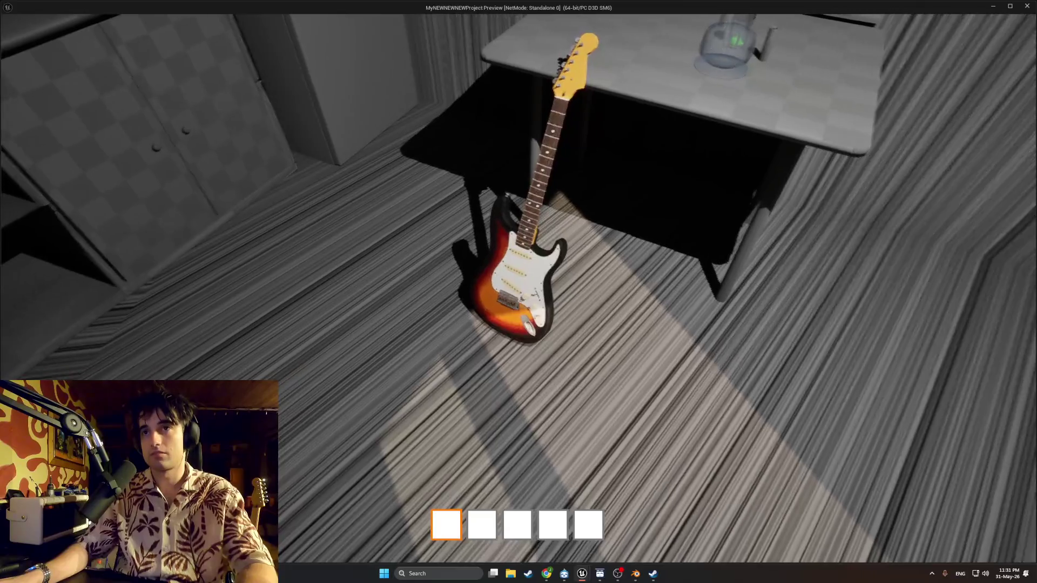
# Step: Pick up the guitar, start Test Song, and hit the F, H, J and G notes
pyautogui.press('e')
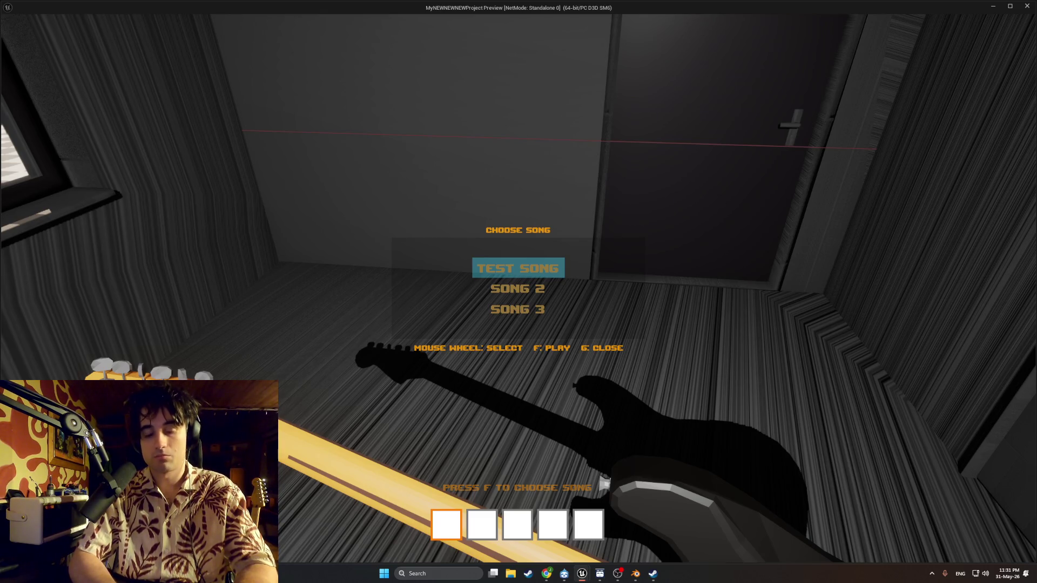
pyautogui.press('f')
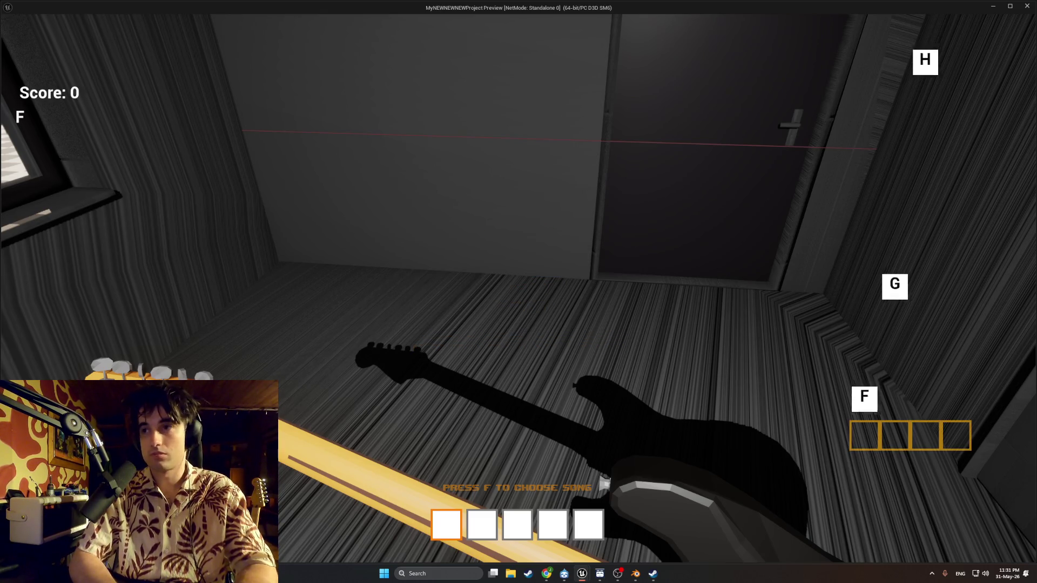
pyautogui.press('f')
pyautogui.press('h')
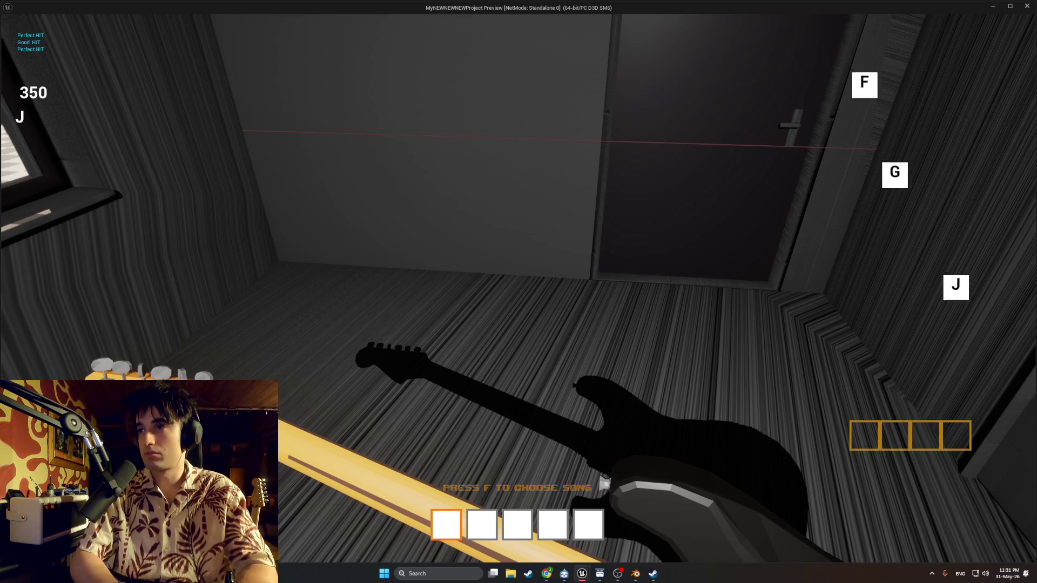
pyautogui.press('j')
pyautogui.press('g')
pyautogui.press('f')
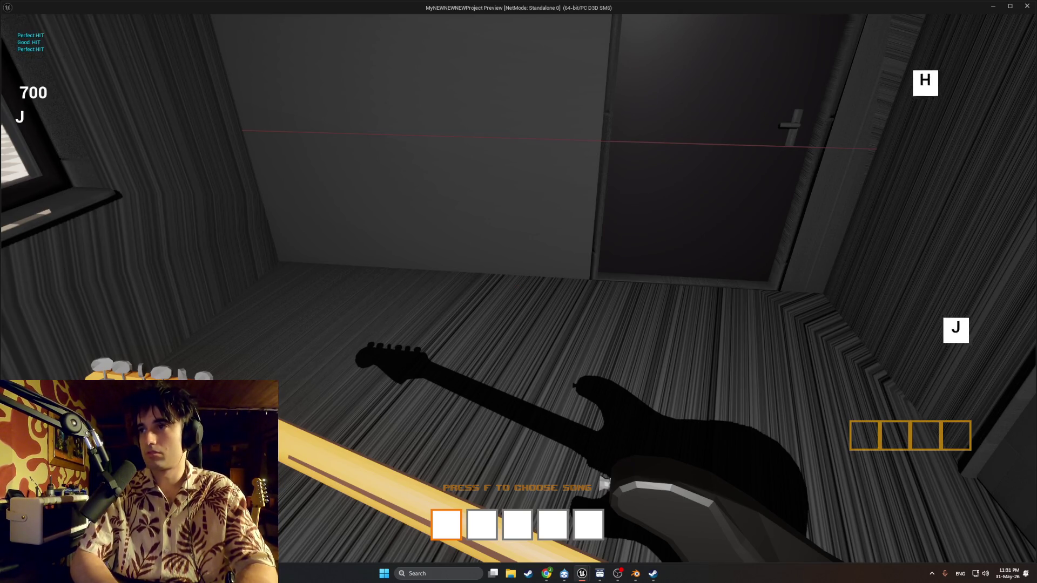
pyautogui.press('h')
# Step: Restart Test Song from the song choices and play a full run of F/G/H/J notes
pyautogui.press('f')
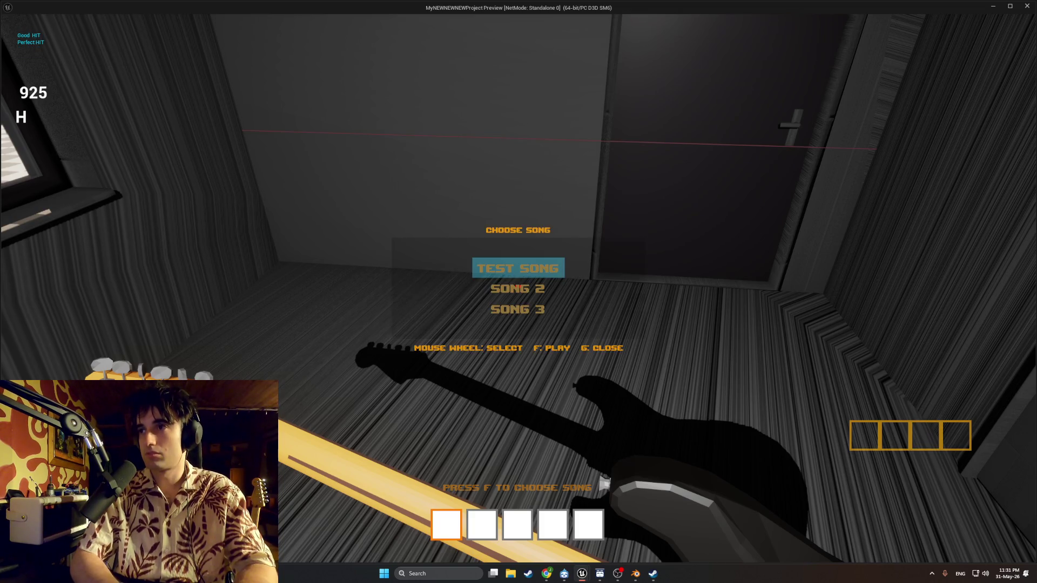
pyautogui.press('f')
pyautogui.press('f')
pyautogui.press('g')
pyautogui.press('h')
pyautogui.press('j')
pyautogui.press('g')
pyautogui.press('f')
pyautogui.press('j')
pyautogui.press('f')
pyautogui.press('f')
pyautogui.press('f')
pyautogui.press('g')
pyautogui.press('h')
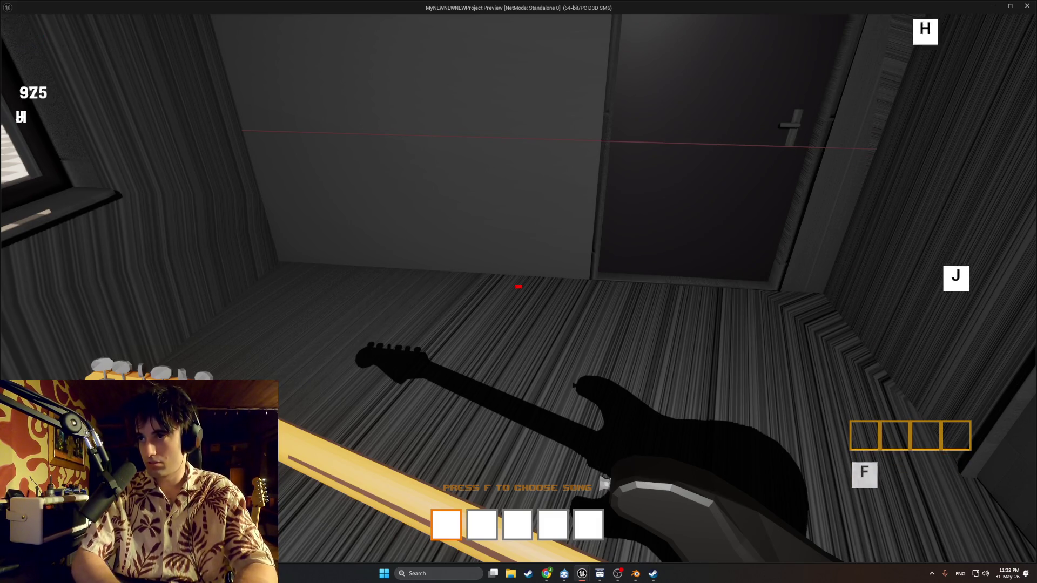
pyautogui.press('j')
# Step: Restart the song again and hit the H, J, G and F notes
pyautogui.press('f')
pyautogui.press('f')
pyautogui.press('f')
pyautogui.press('h')
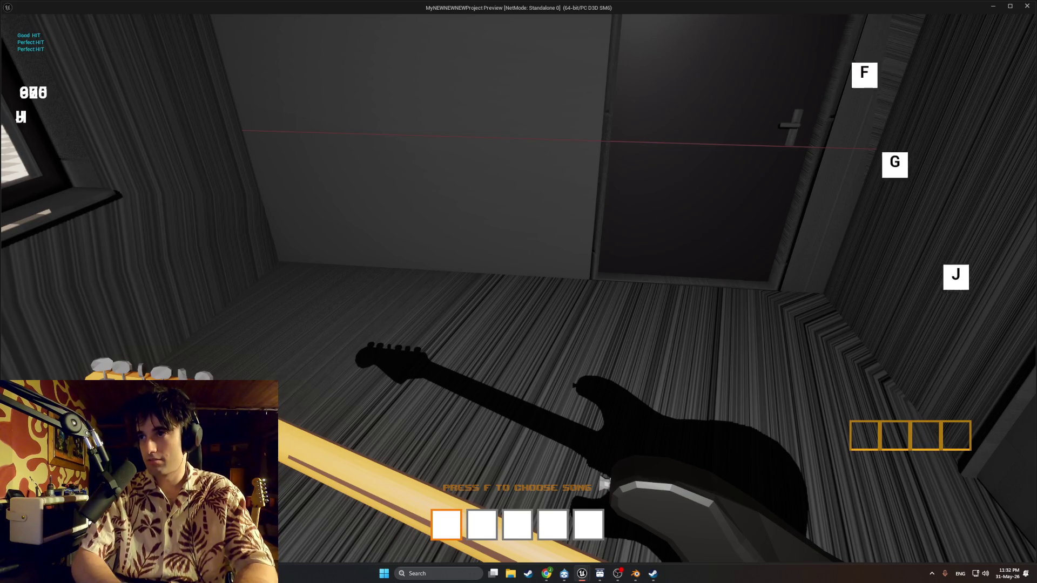
pyautogui.press('j')
pyautogui.press('g')
pyautogui.press('f')
pyautogui.press('j')
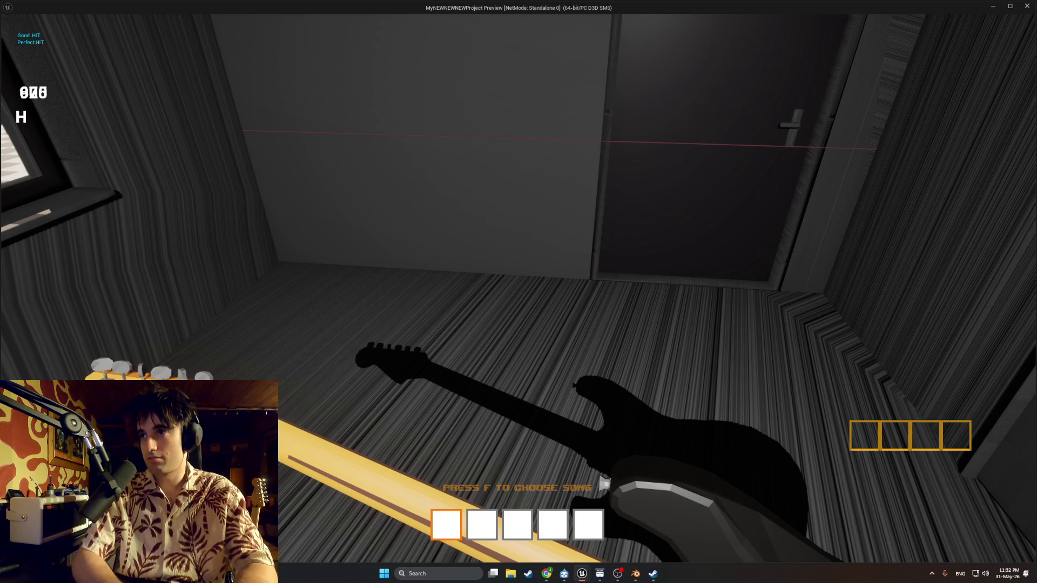
# Step: Start Test Song over once more, hitting G, H, J and F notes for Perfect and Good hits
pyautogui.press('f')
pyautogui.press('f')
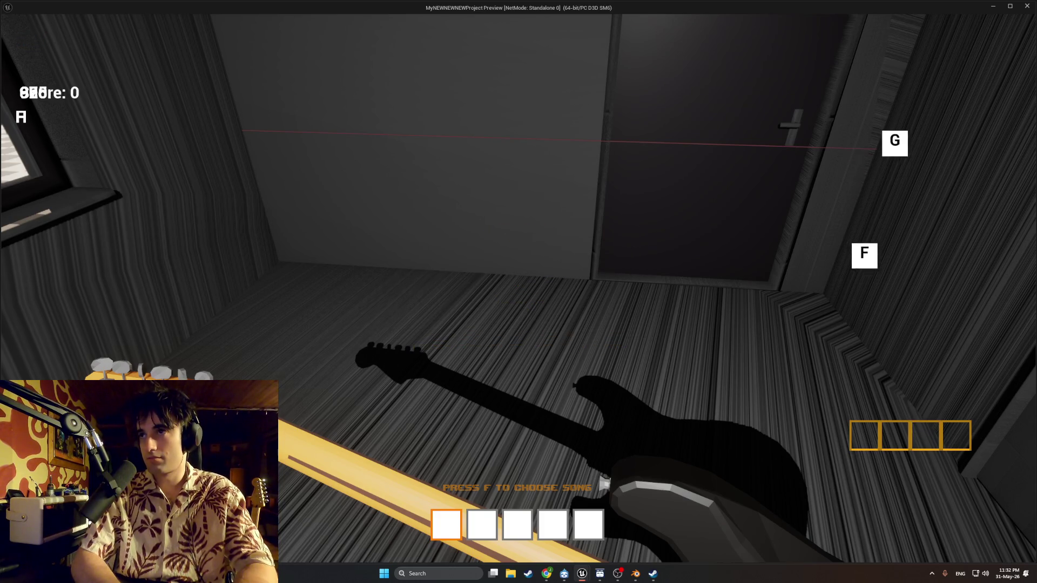
pyautogui.press('f')
pyautogui.press('g')
pyautogui.press('h')
pyautogui.press('j')
pyautogui.press('g')
pyautogui.press('f')
# Step: Hit the J note, bring up the song choices, and play the G, H and J notes
pyautogui.press('j')
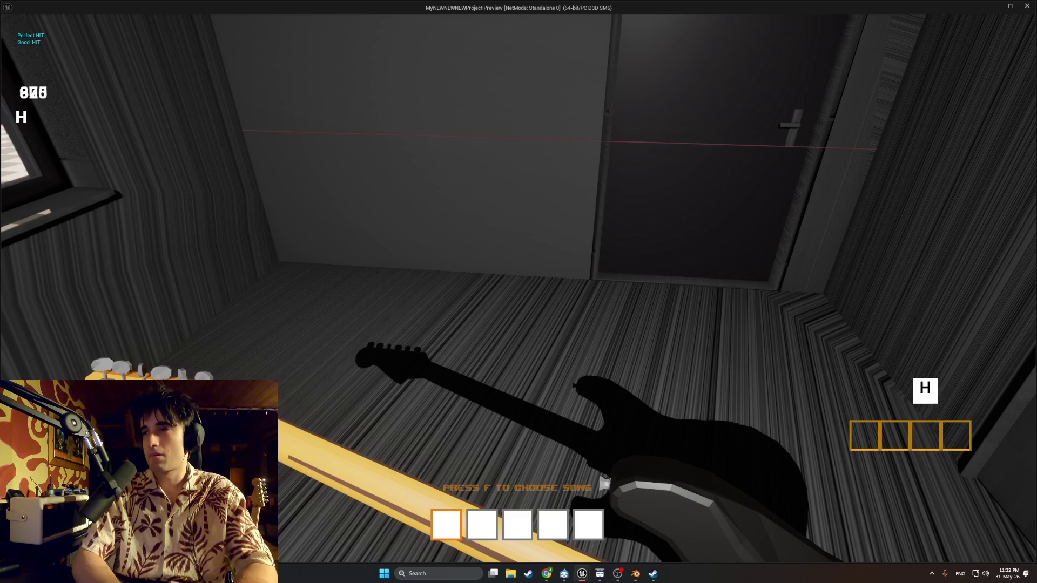
pyautogui.press('f')
pyautogui.press('f')
pyautogui.press('f')
pyautogui.press('g')
pyautogui.press('h')
pyautogui.press('j')
pyautogui.press('g')
pyautogui.press('f')
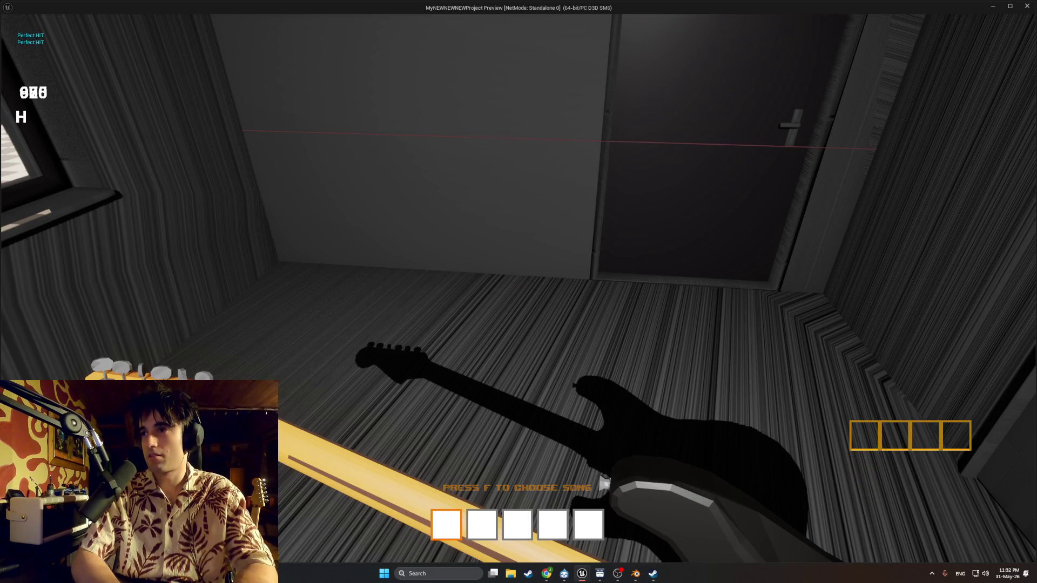
# Step: Restart Test Song and hit the F, G, H and J notes through the run
pyautogui.press('f')
pyautogui.press('f')
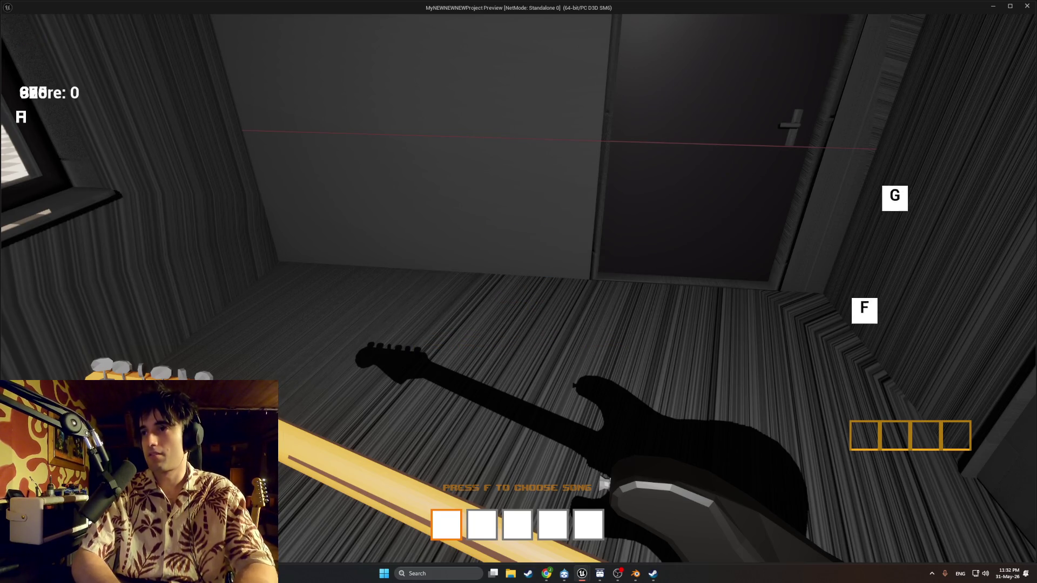
pyautogui.press('f')
pyautogui.press('h')
pyautogui.press('j')
pyautogui.press('g')
pyautogui.press('f')
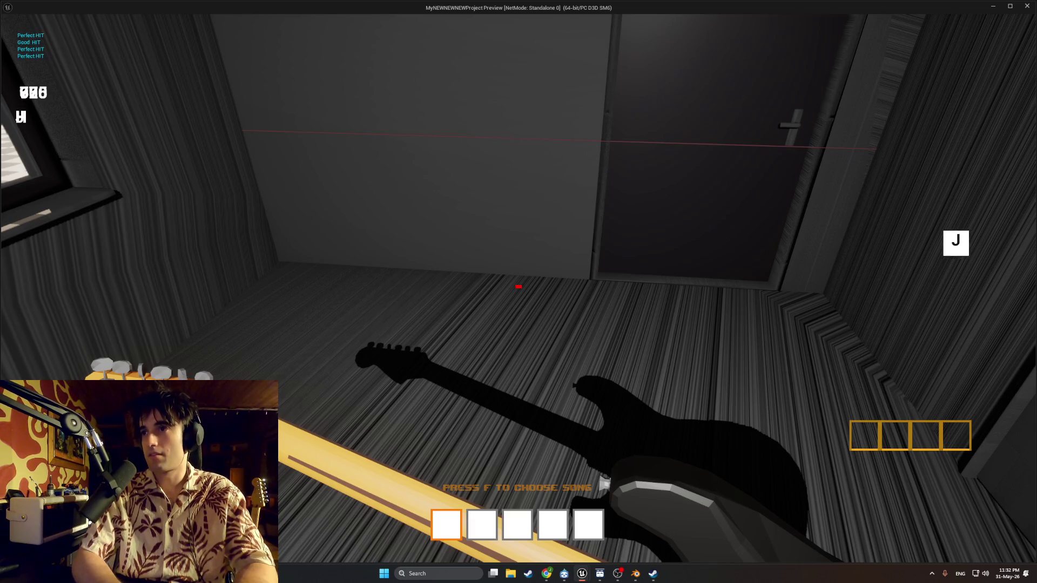
pyautogui.press('f')
pyautogui.press('f')
pyautogui.press('f')
pyautogui.press('g')
pyautogui.press('h')
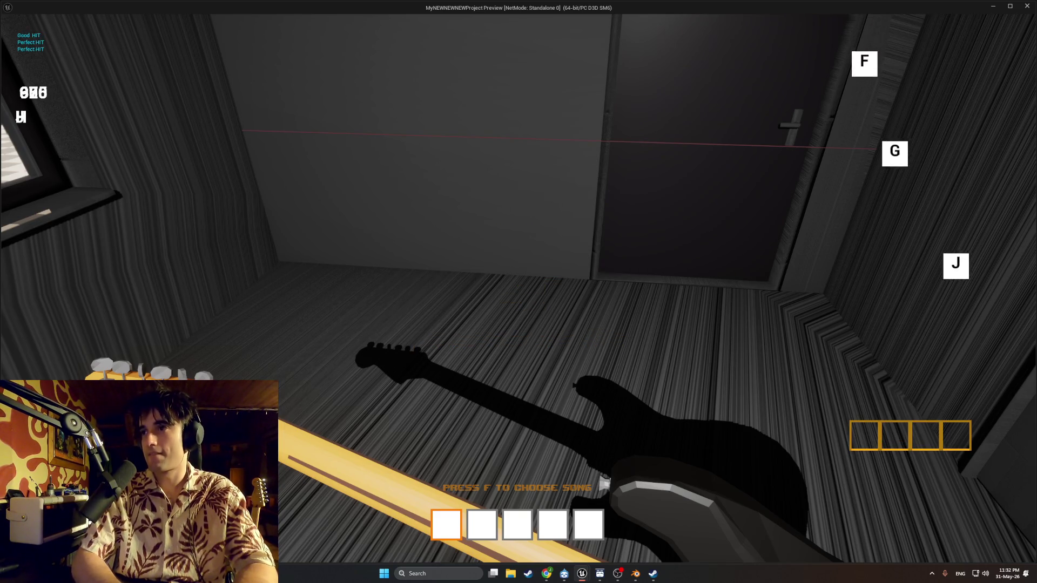
pyautogui.press('j')
pyautogui.press('g')
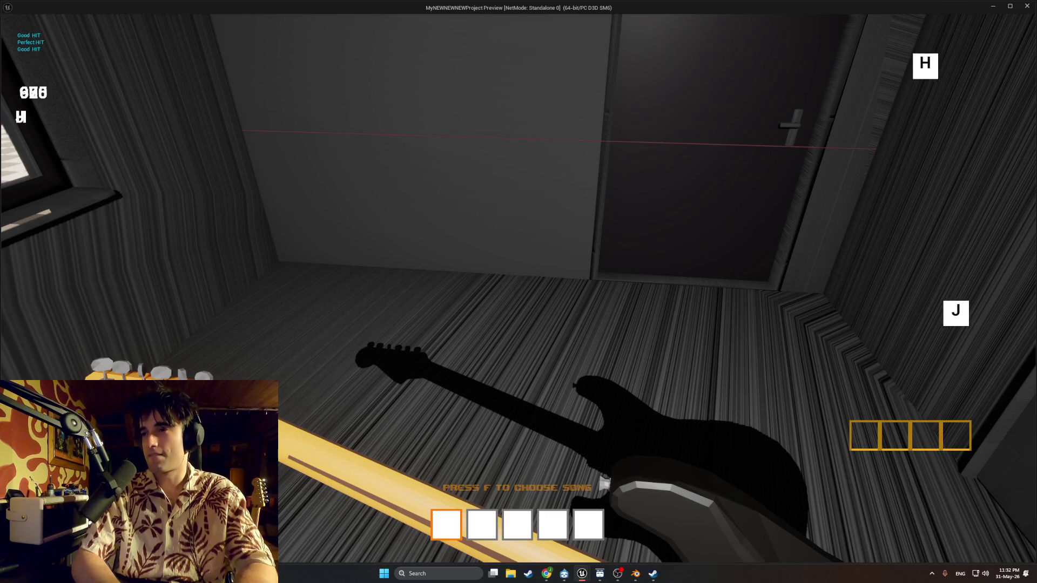
# Step: Restart the song from the song choices and hit another F/G/H/J pattern
pyautogui.press('f')
pyautogui.press('f')
pyautogui.press('f')
pyautogui.press('g')
pyautogui.press('h')
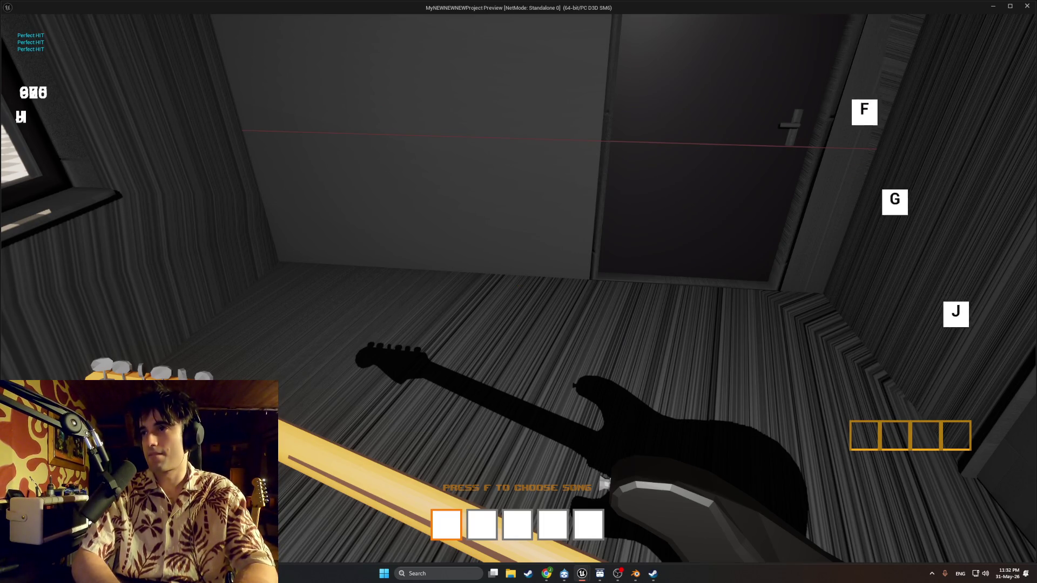
pyautogui.press('j')
pyautogui.press('g')
pyautogui.press('f')
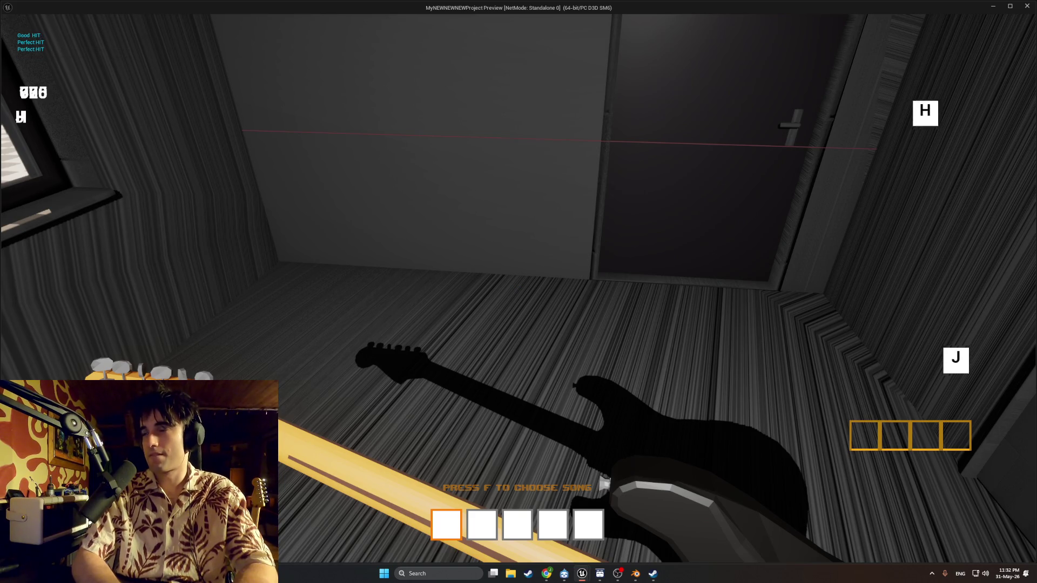
# Step: Start Test Song over and hit the G, H, J and F notes
pyautogui.press('f')
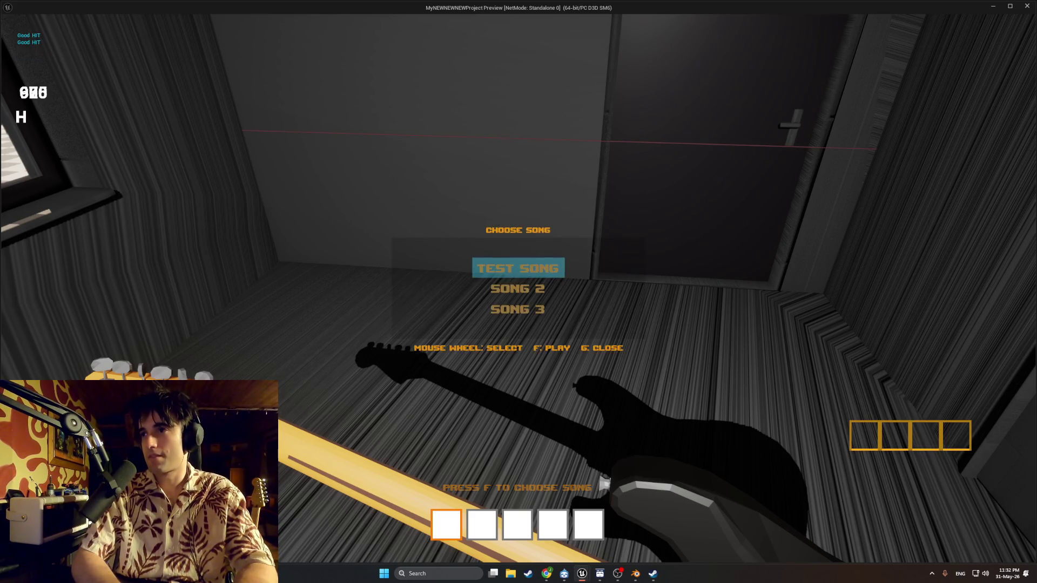
pyautogui.press('f')
pyautogui.press('f')
pyautogui.press('g')
pyautogui.press('h')
pyautogui.press('j')
pyautogui.press('g')
pyautogui.press('f')
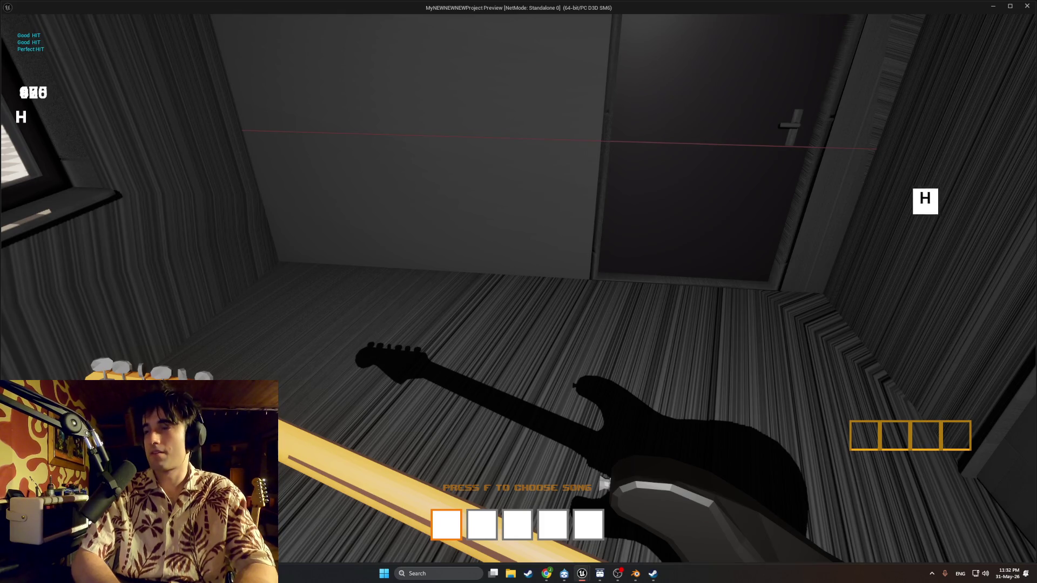
# Step: Restart the song twice more, hitting the H, J and G notes each time
pyautogui.press('f')
pyautogui.press('f')
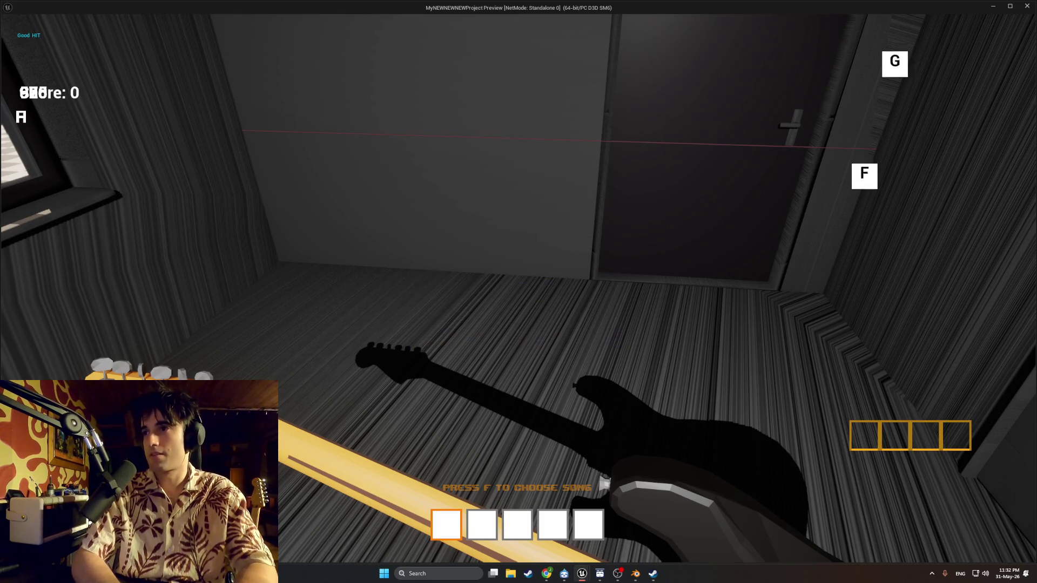
pyautogui.press('f')
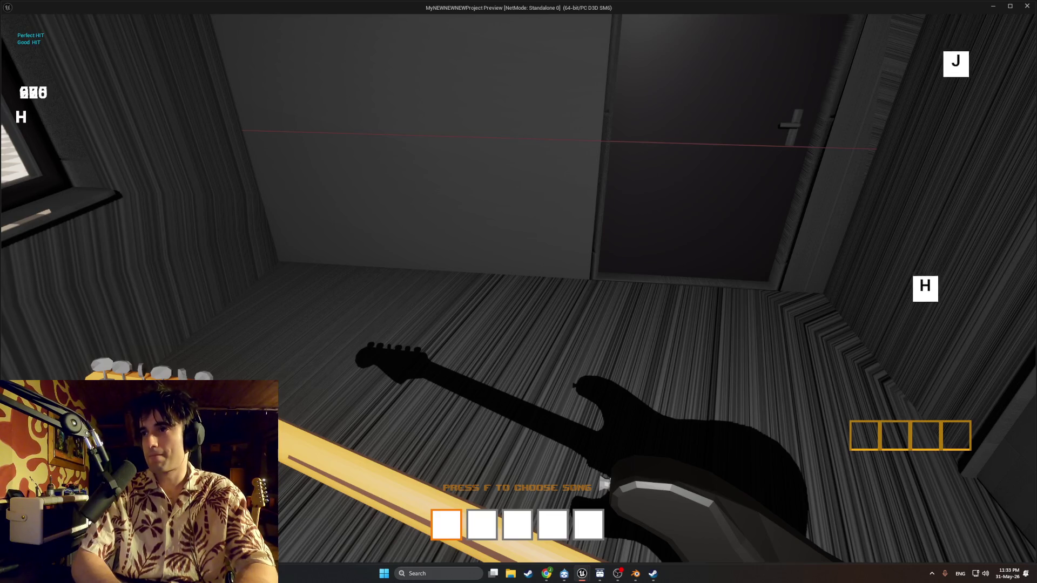
pyautogui.press('h')
pyautogui.press('j')
pyautogui.press('g')
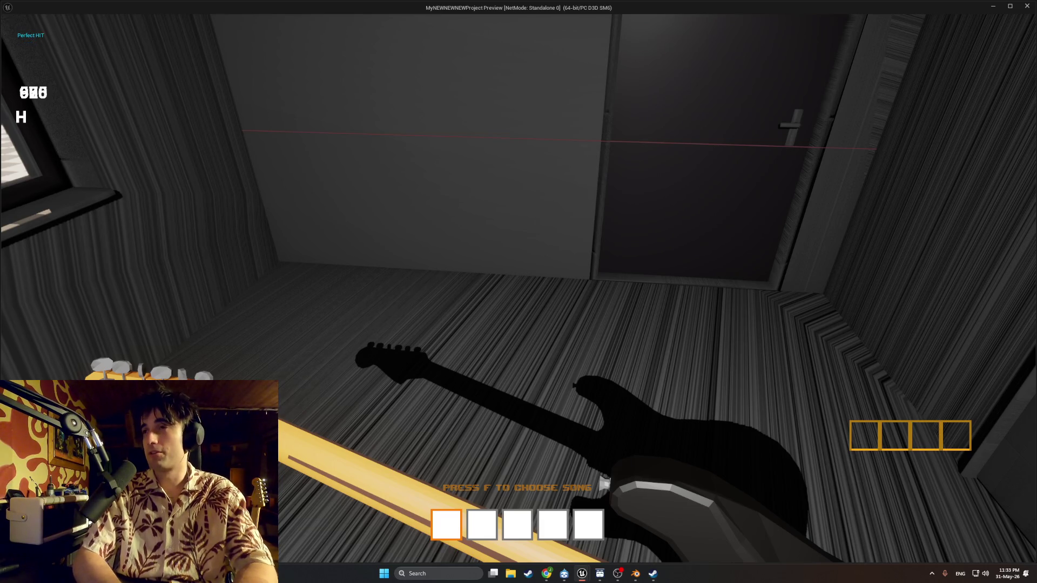
pyautogui.press('f')
pyautogui.press('f')
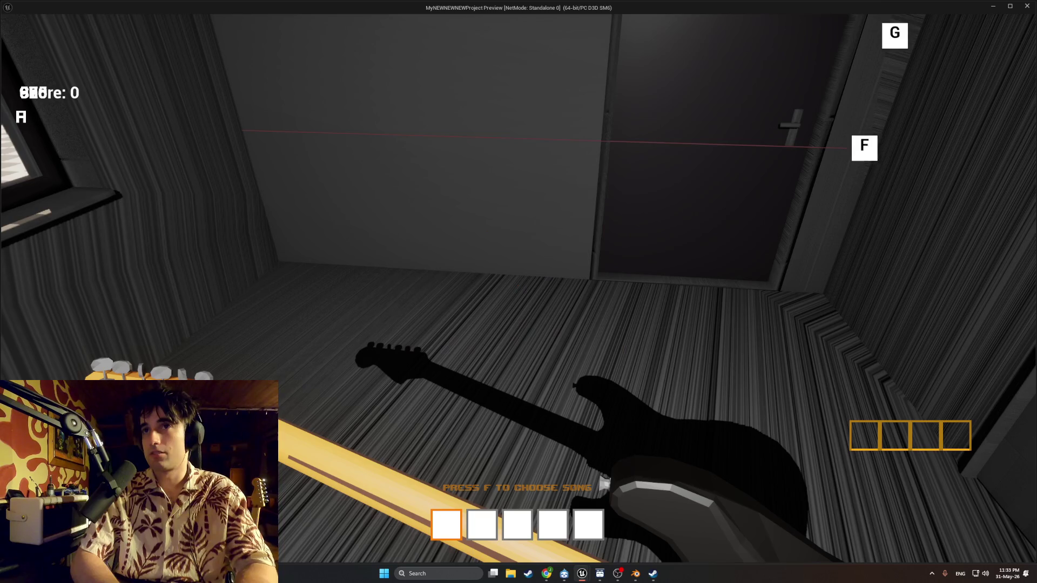
pyautogui.press('f')
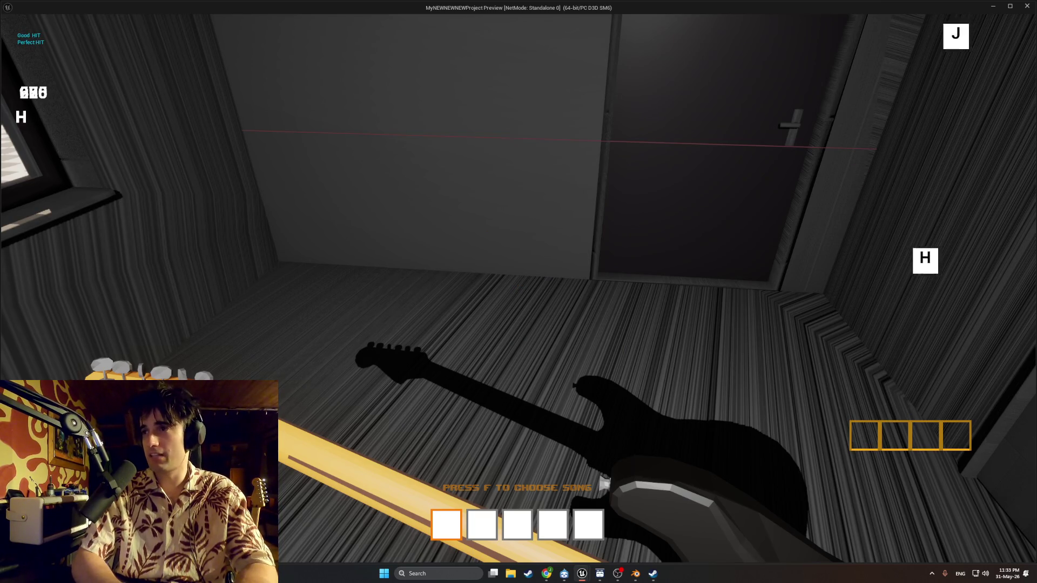
pyautogui.press('h')
pyautogui.press('j')
pyautogui.press('g')
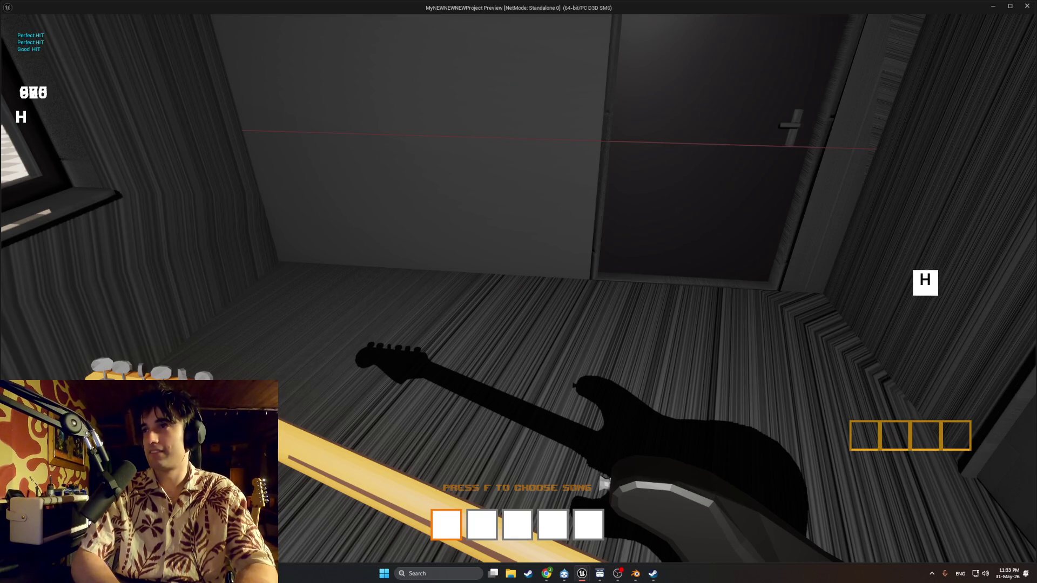
# Step: Restart once more, hit the last G, H and J notes, and exit the standalone preview
pyautogui.press('f')
pyautogui.press('f')
pyautogui.press('g')
pyautogui.press('h')
pyautogui.press('j')
pyautogui.press('h')
pyautogui.press('j')
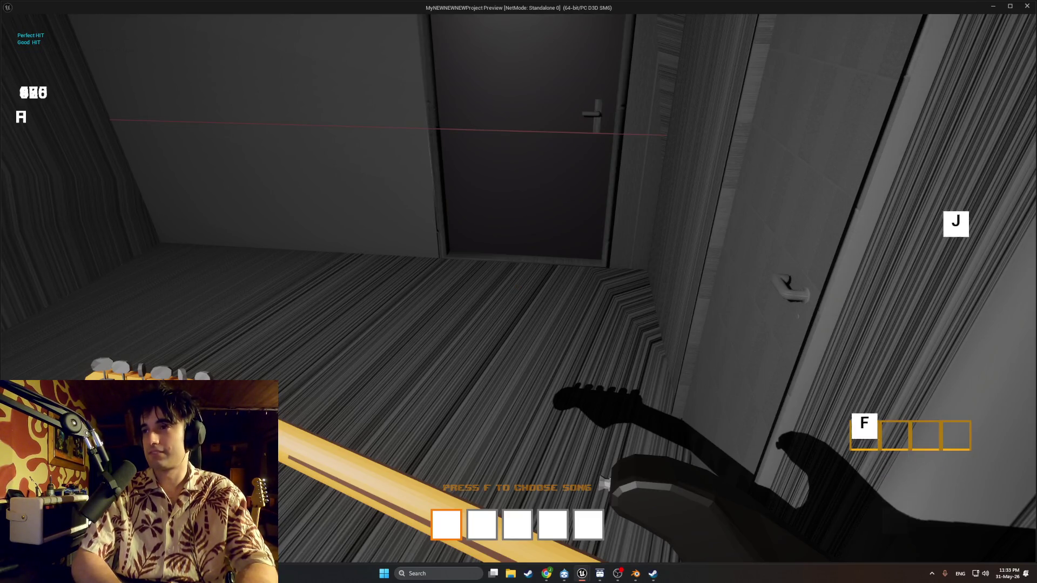
pyautogui.press('Escape')
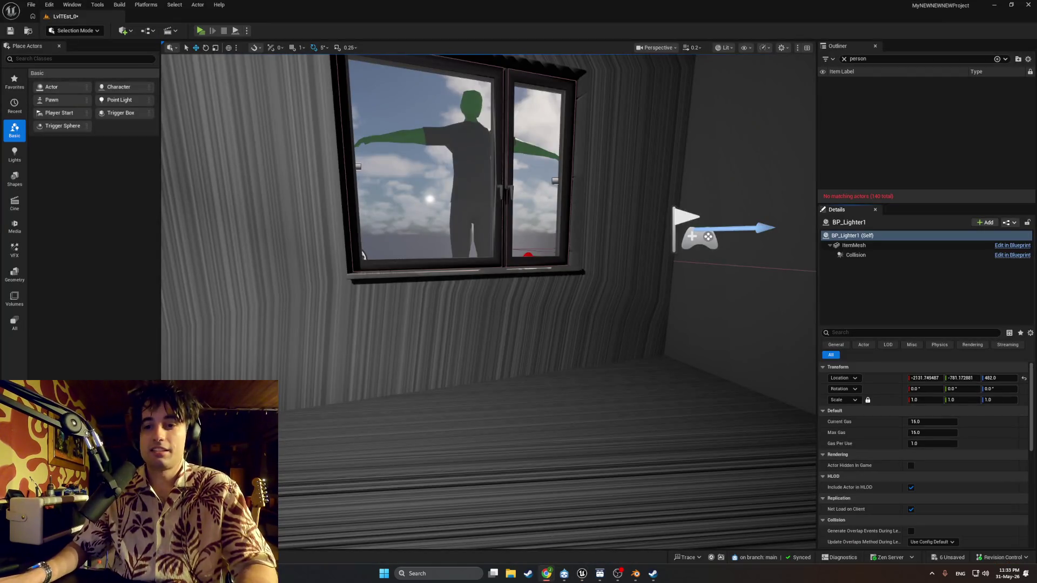
# Step: Bring Chrome to the front and switch to the GTA Vice City Wave 103 YouTube tab
pyautogui.click(547, 573)
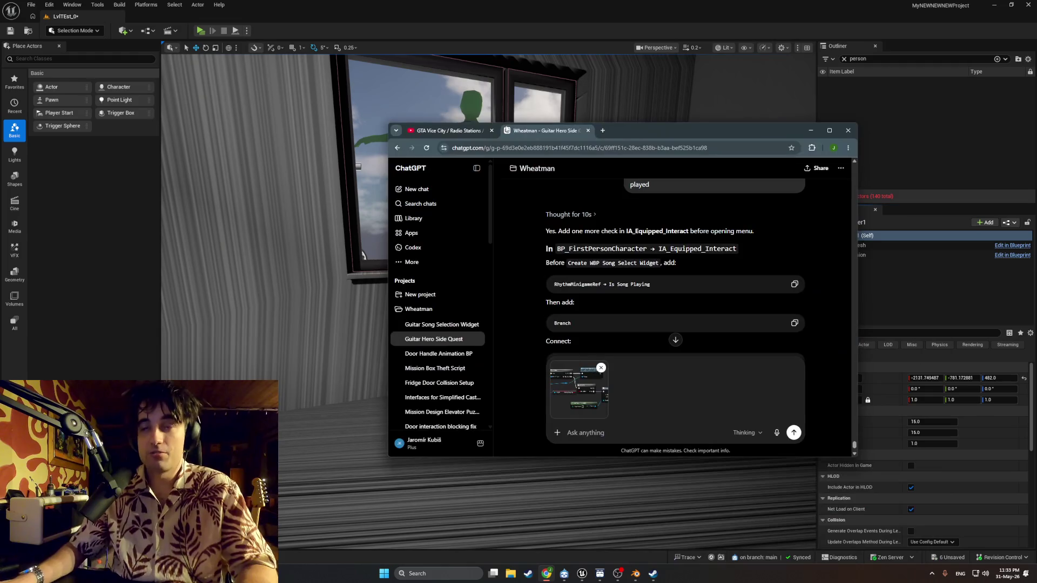
pyautogui.click(474, 131)
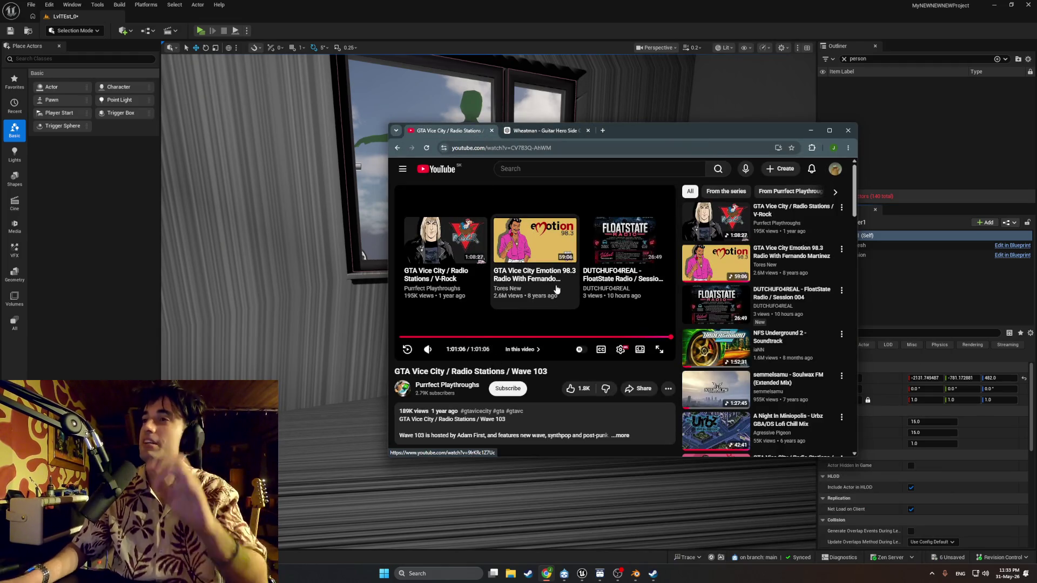
# Step: Open the V-Rock station video, then switch to the Soulwax FM extended mix in fullscreen
pyautogui.click(704, 229)
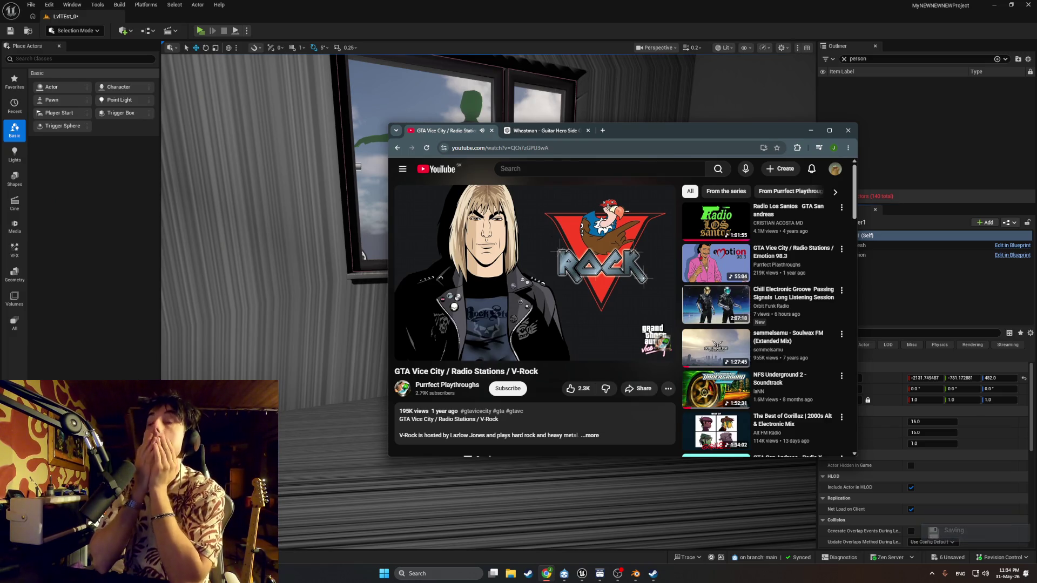
pyautogui.click(693, 347)
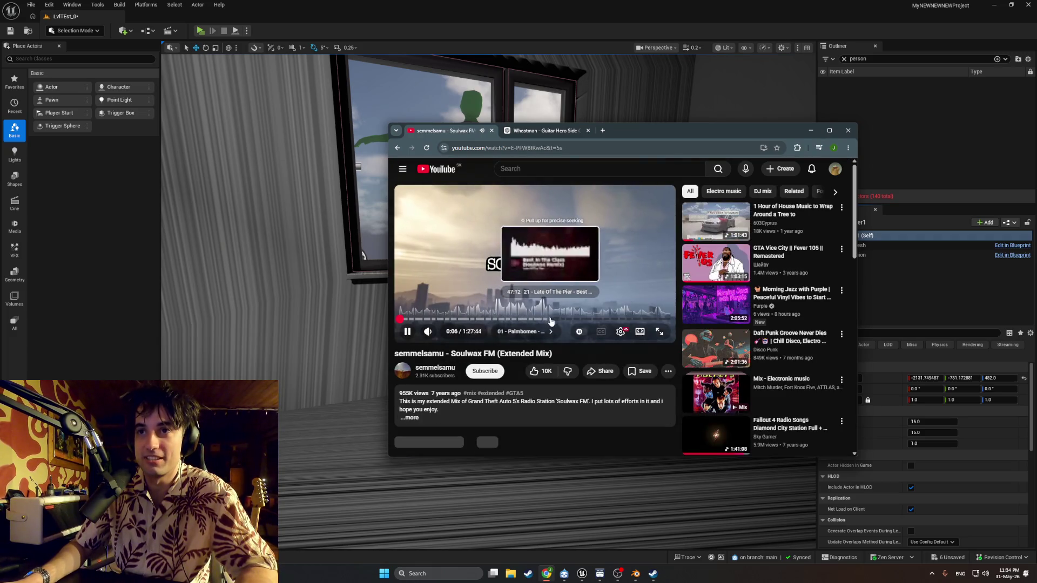
pyautogui.click(658, 332)
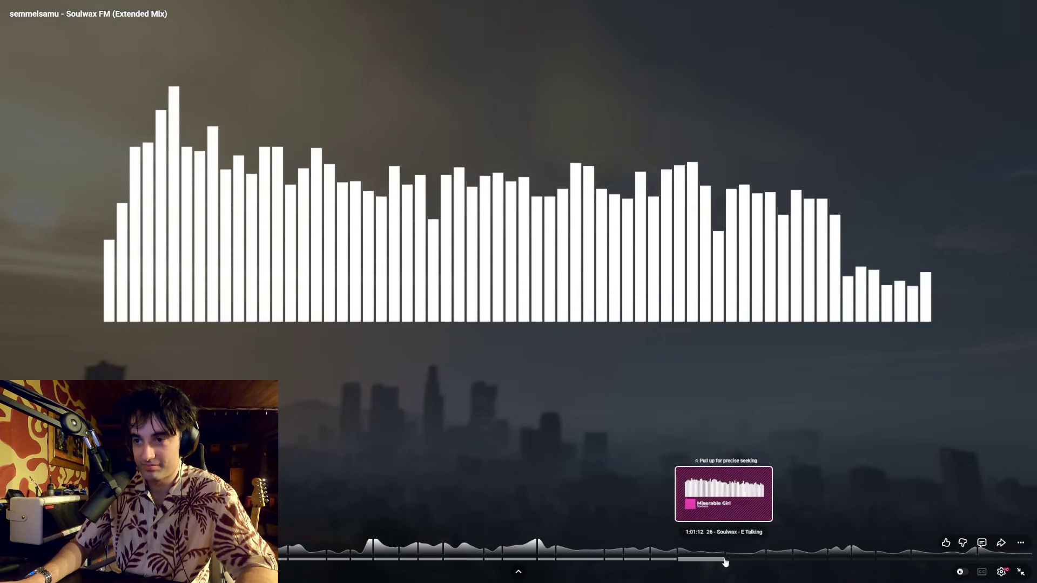
# Step: Jump to the Miserable Girl chapter, skip ahead to E Talking, and exit fullscreen
pyautogui.click(725, 562)
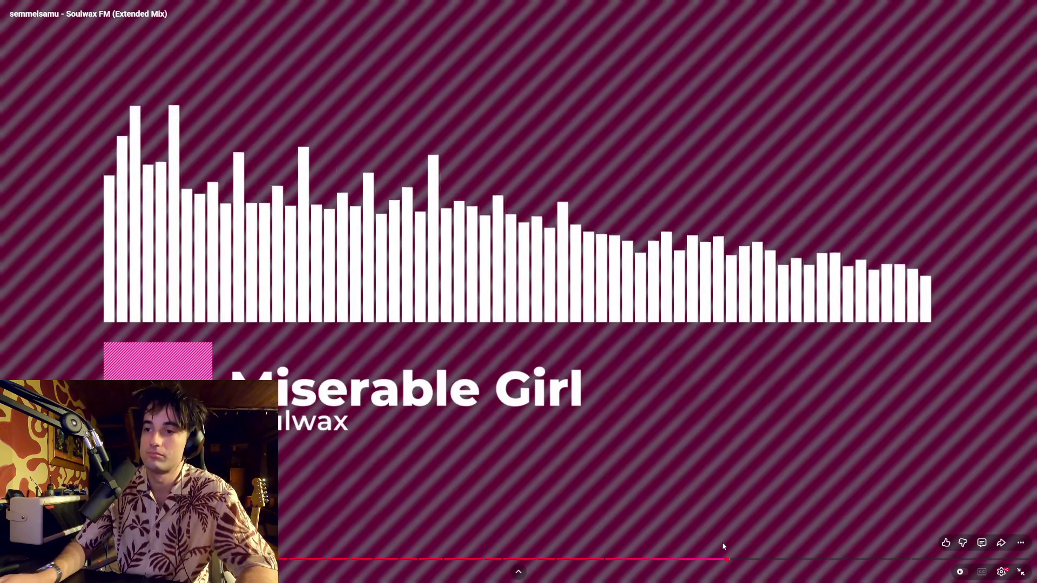
pyautogui.click(704, 510)
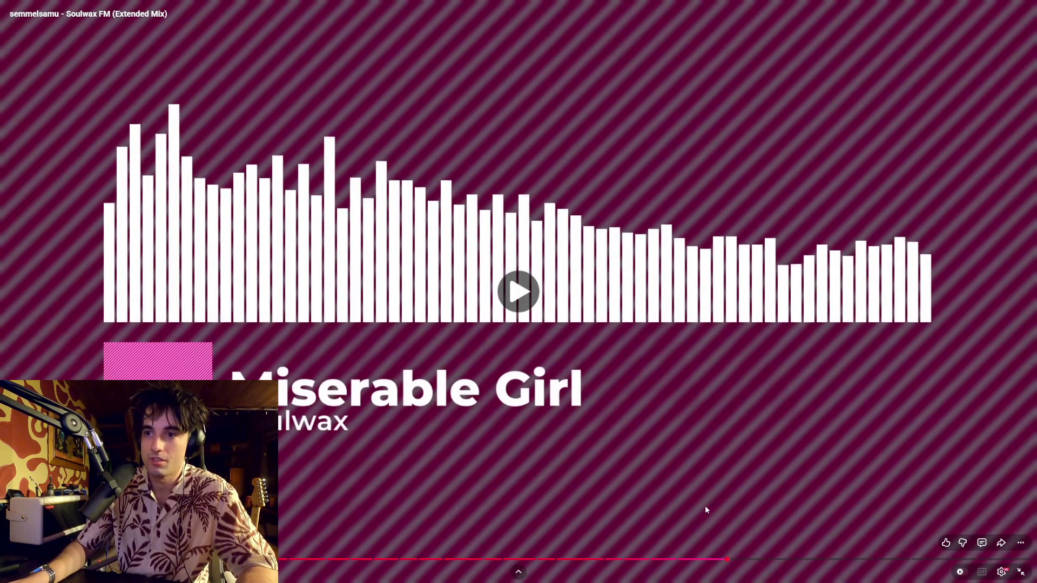
pyautogui.press('Right')
pyautogui.press('Right')
pyautogui.press('Right')
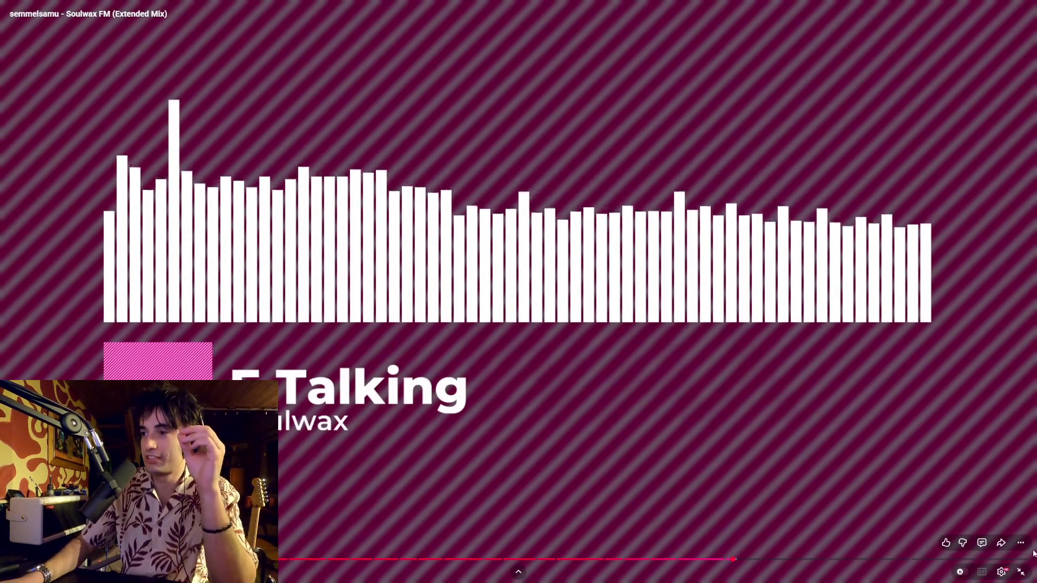
pyautogui.press('Escape')
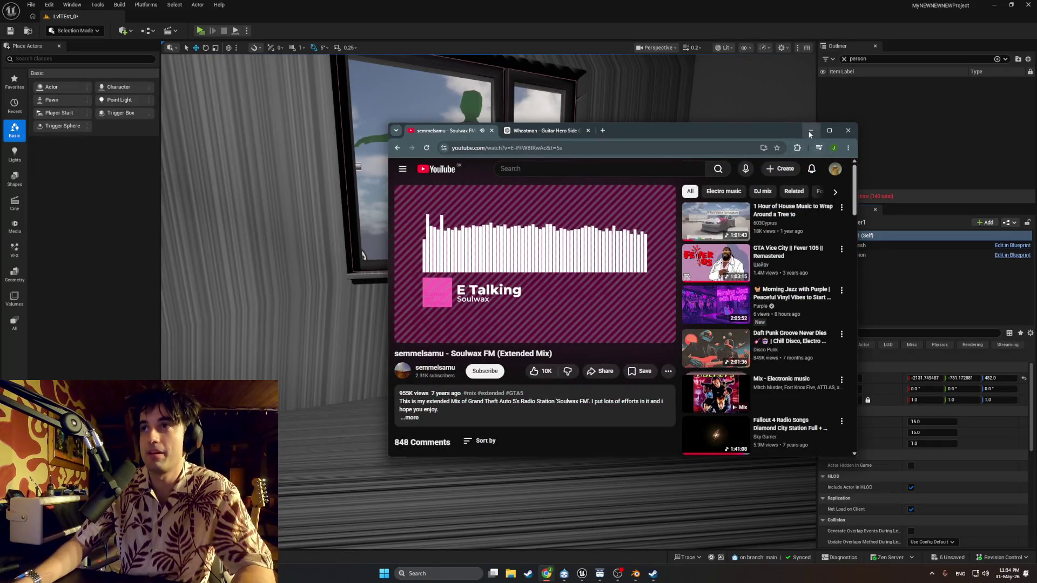
# Step: Launch a standalone preview, walk to the guitar, pick it up and throw it down
pyautogui.click(364, 200)
pyautogui.press('w')
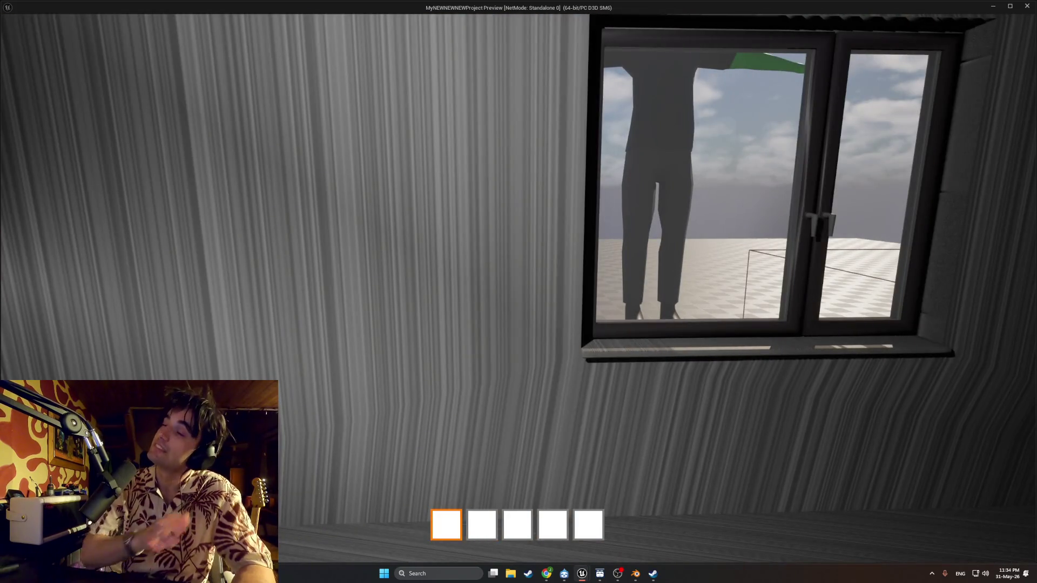
pyautogui.press('w')
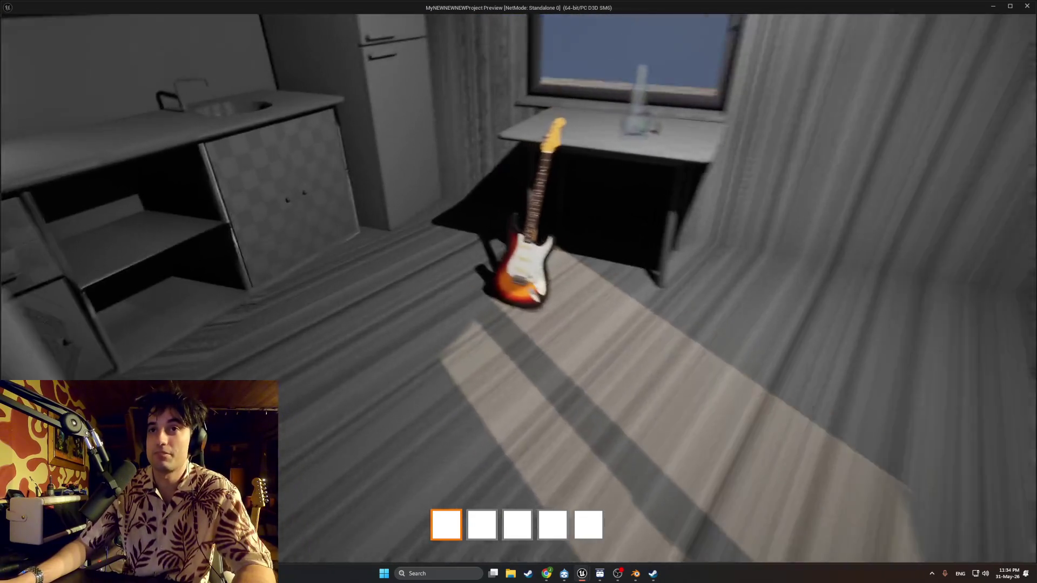
pyautogui.press('w')
pyautogui.press('e')
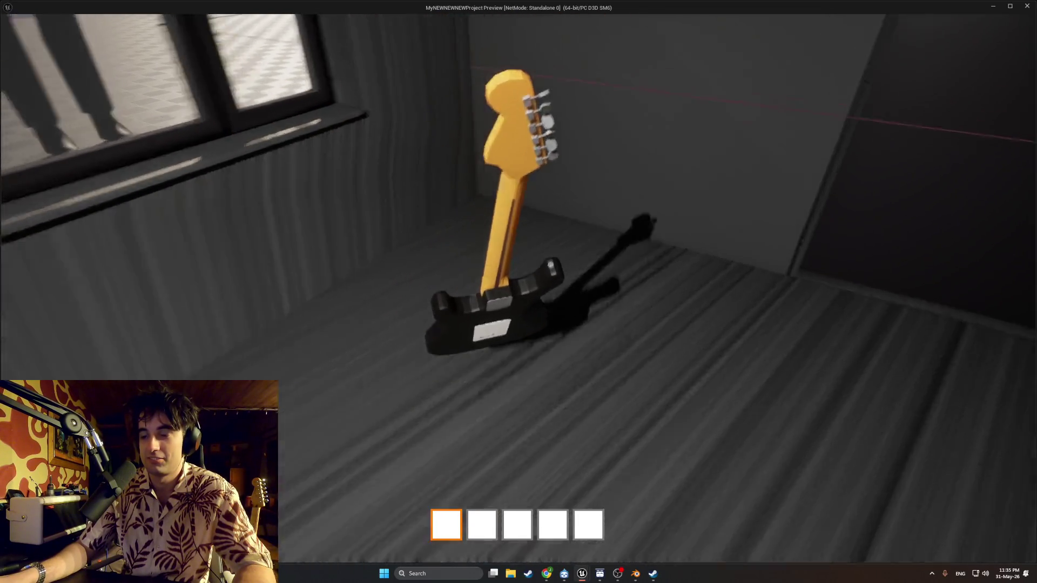
pyautogui.press('e')
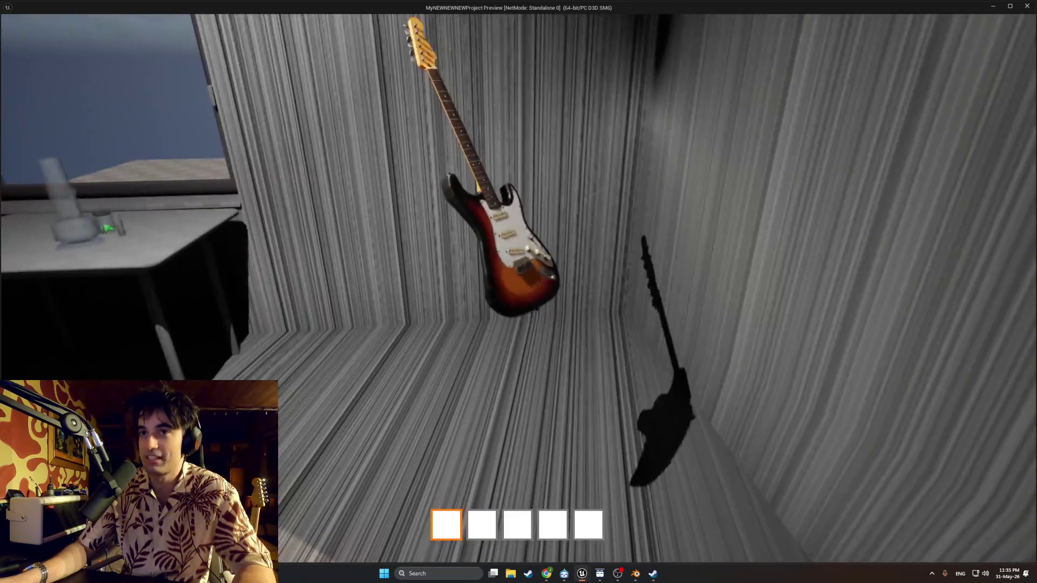
pyautogui.press('e')
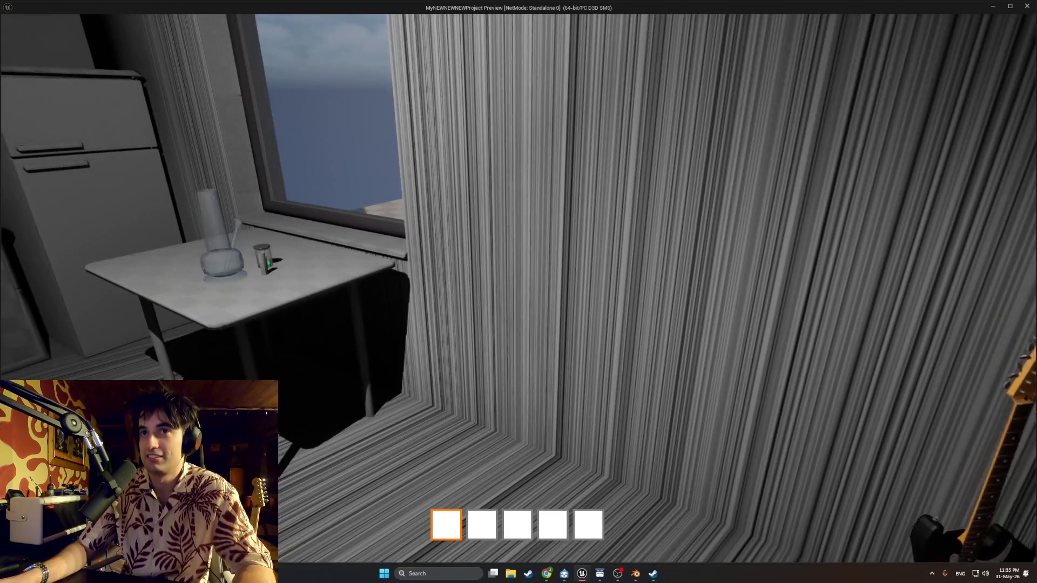
# Step: Walk around the room between the guitar and window, then close the preview
pyautogui.press('w')
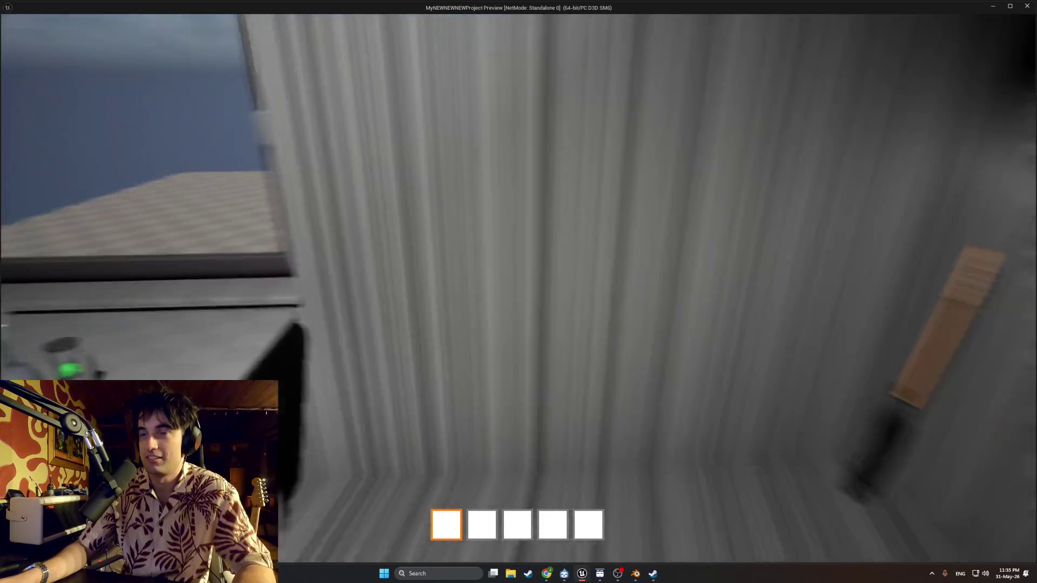
pyautogui.press('w')
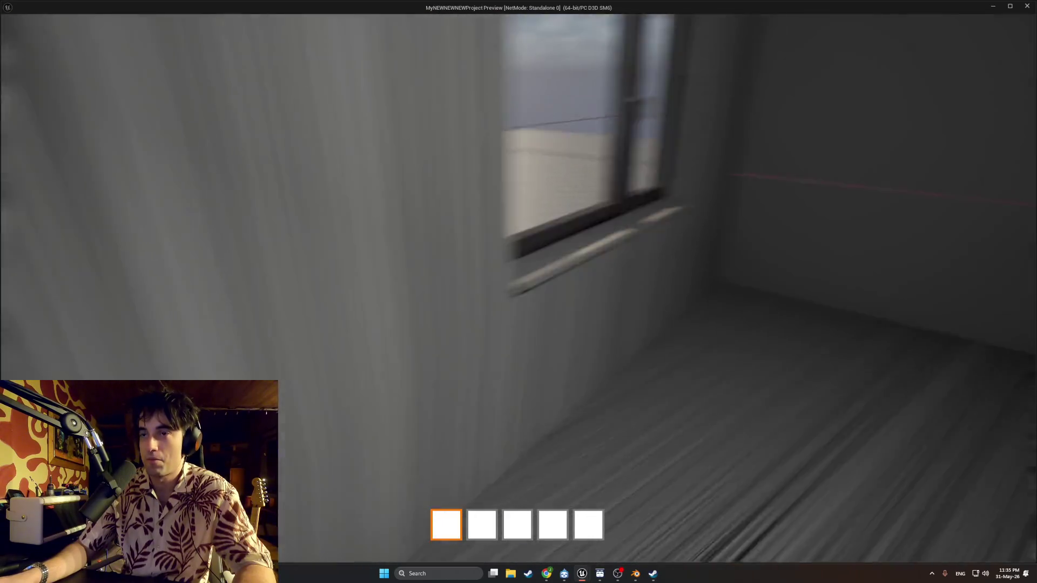
pyautogui.press('w')
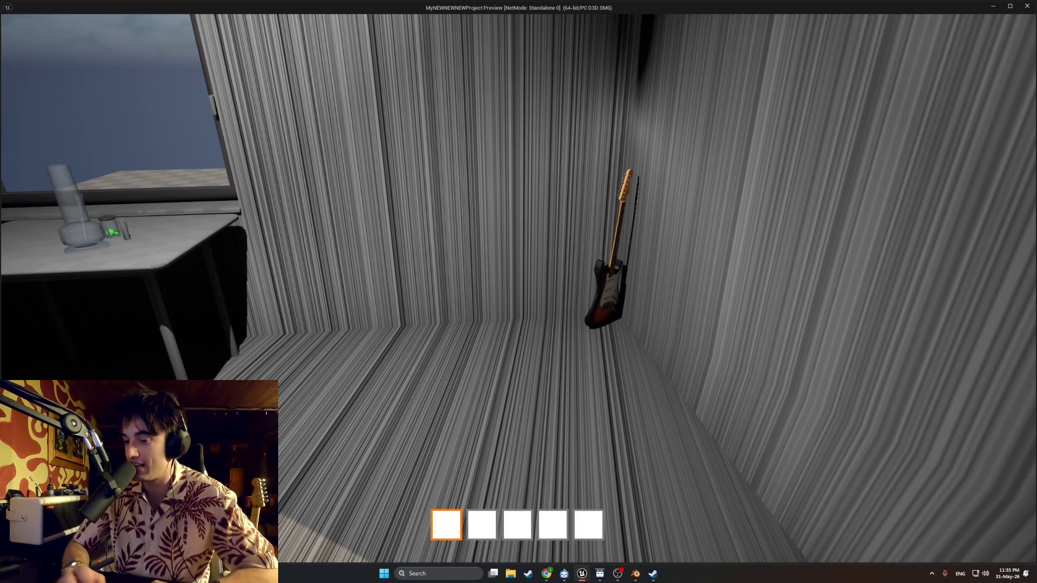
pyautogui.moveTo(518, 291)
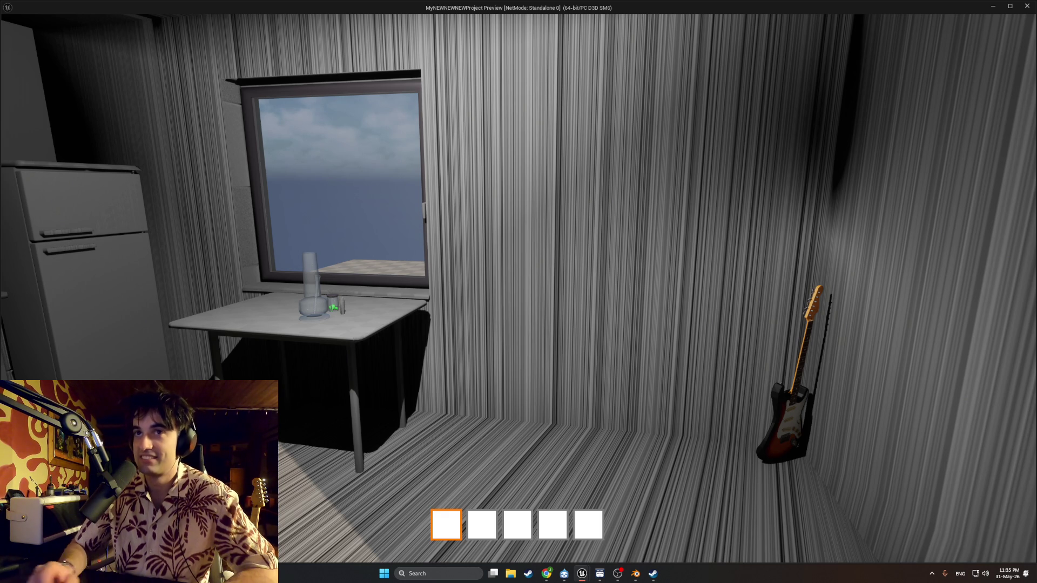
pyautogui.press('w')
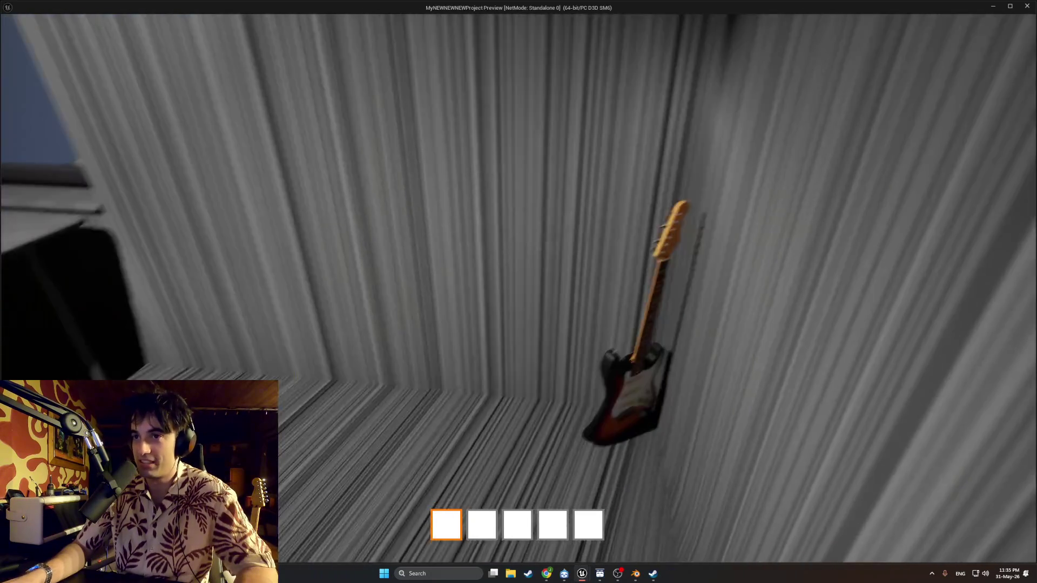
pyautogui.press('w')
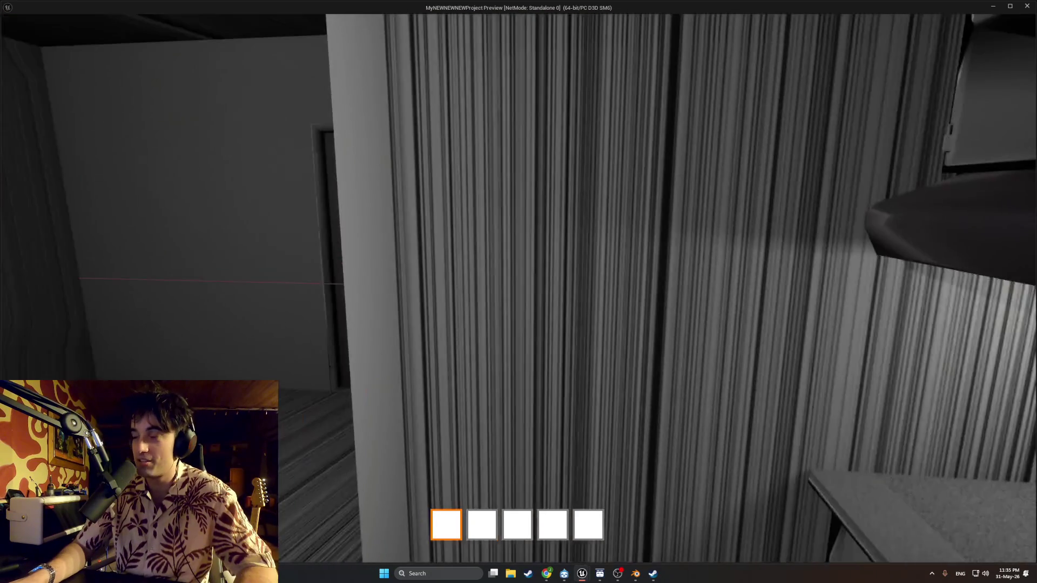
pyautogui.press('w')
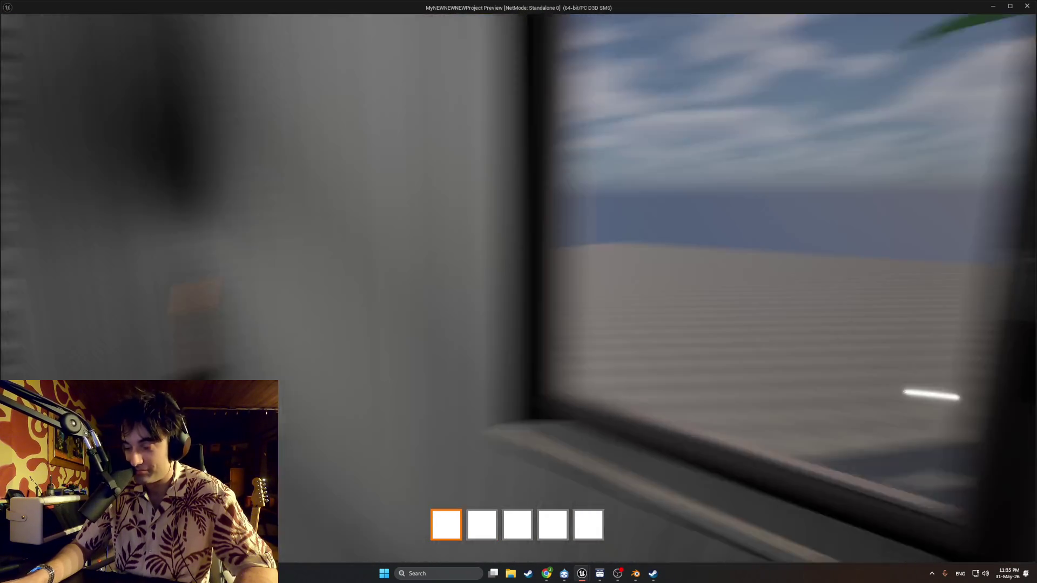
pyautogui.press('s')
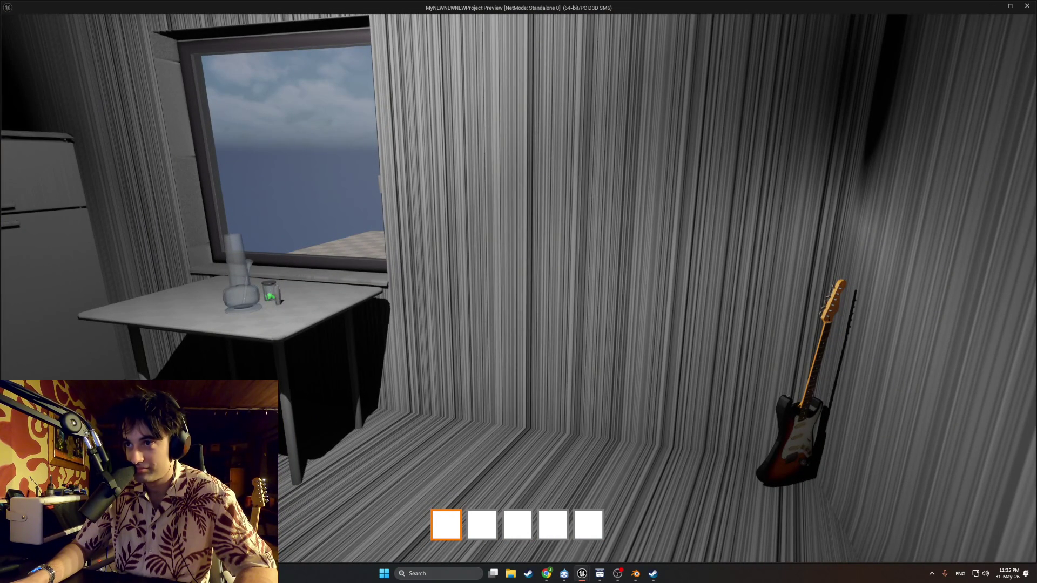
pyautogui.press('w')
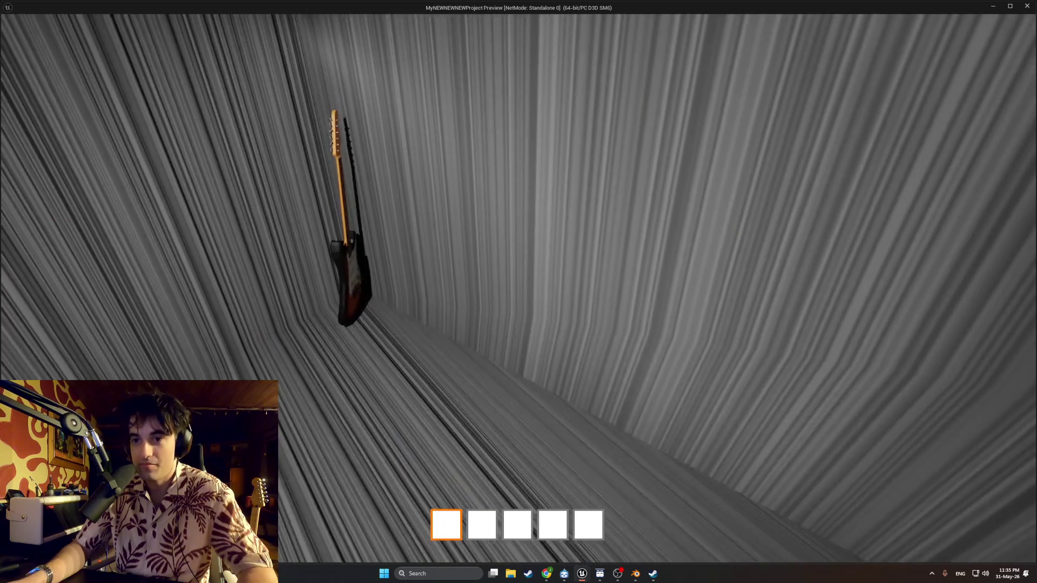
pyautogui.press('Escape')
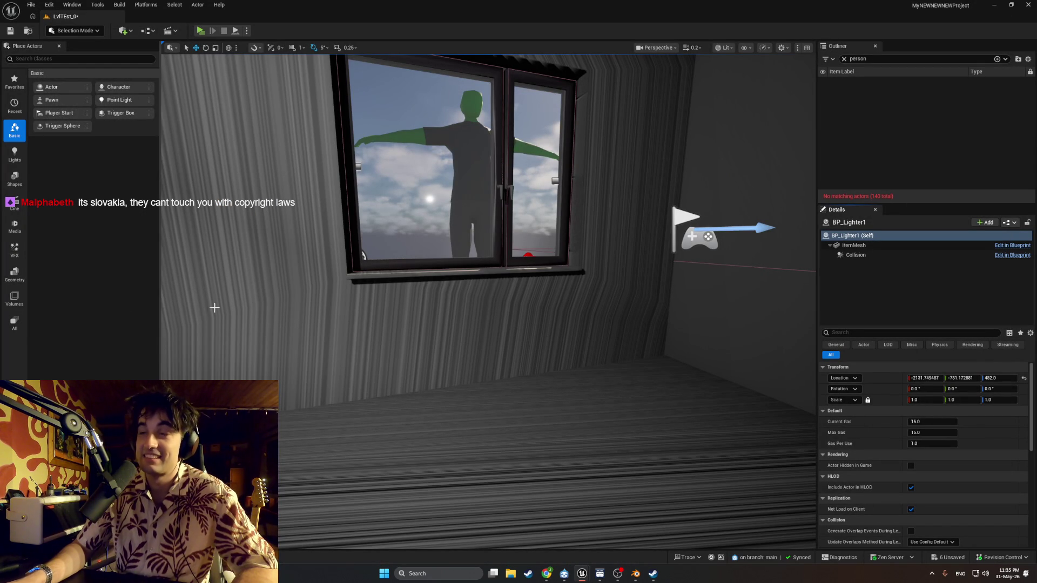
# Step: Bring the YouTube window forward and pause the music mix
pyautogui.moveTo(582, 573)
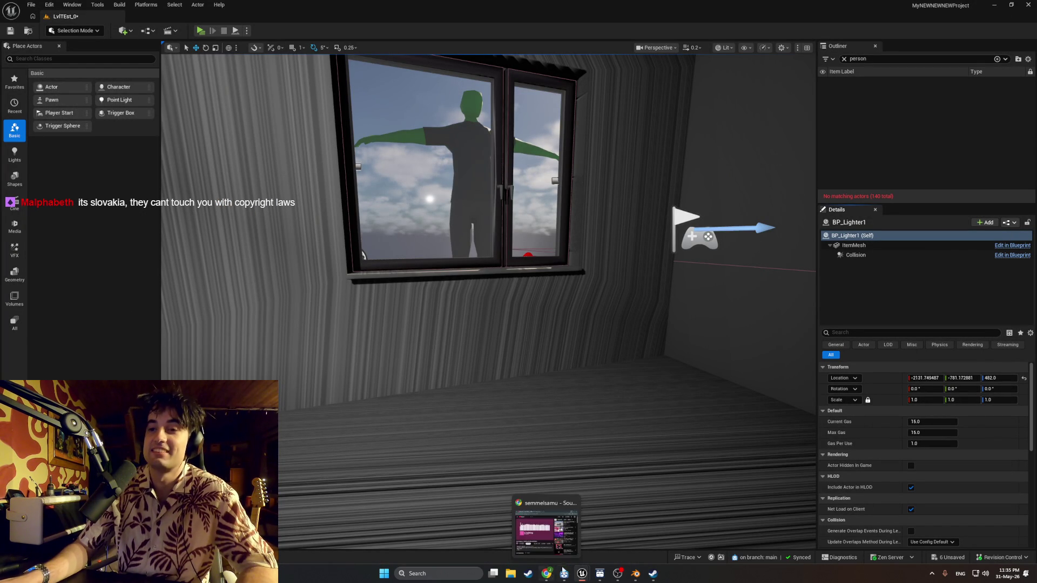
pyautogui.click(546, 573)
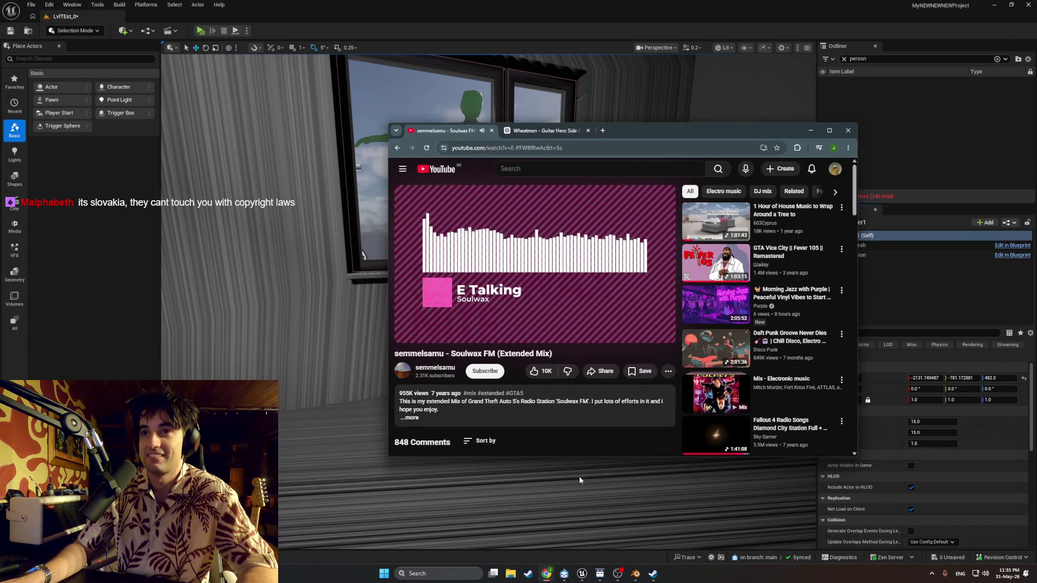
pyautogui.click(406, 330)
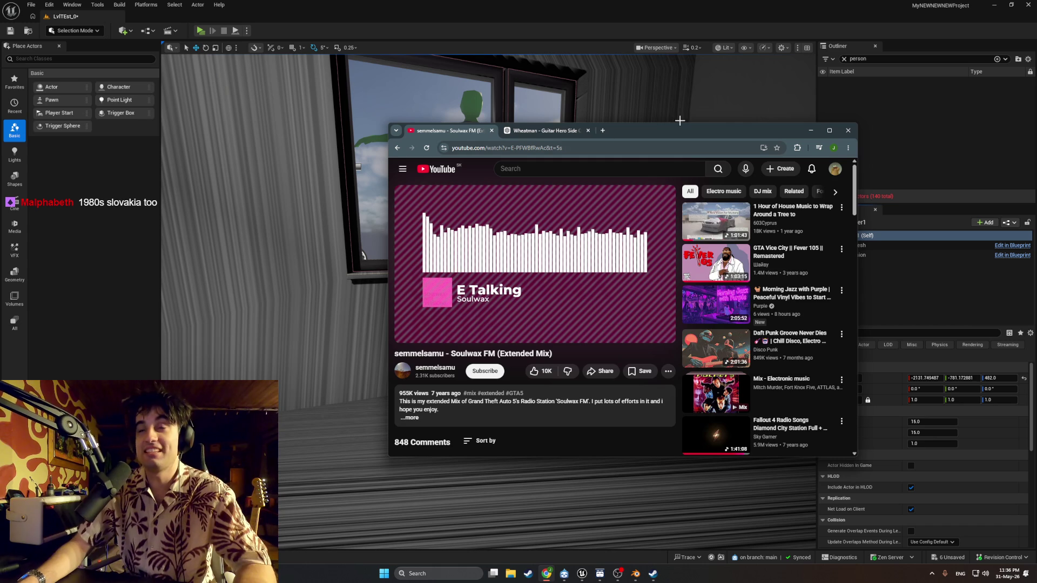
# Step: Run a brief Alt+P standalone preview through the door, then return to the YouTube mix
pyautogui.click(198, 37)
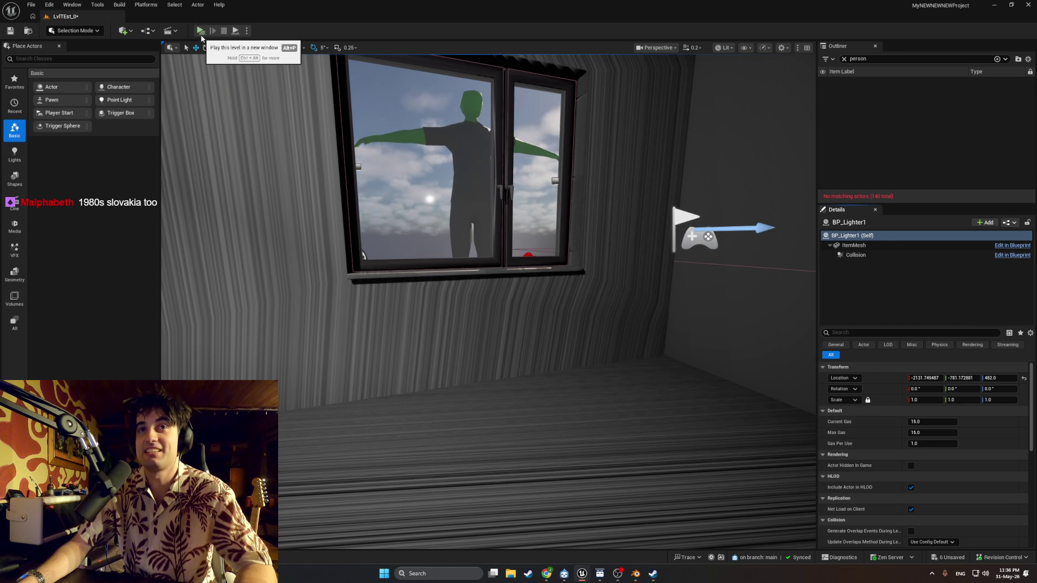
pyautogui.hotkey('alt', 'p')
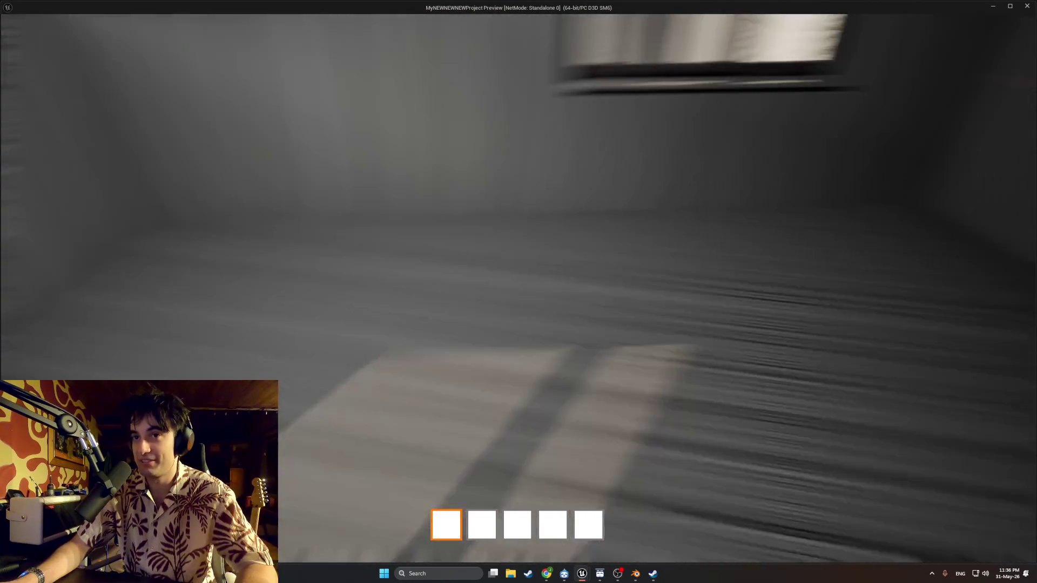
pyautogui.press('e')
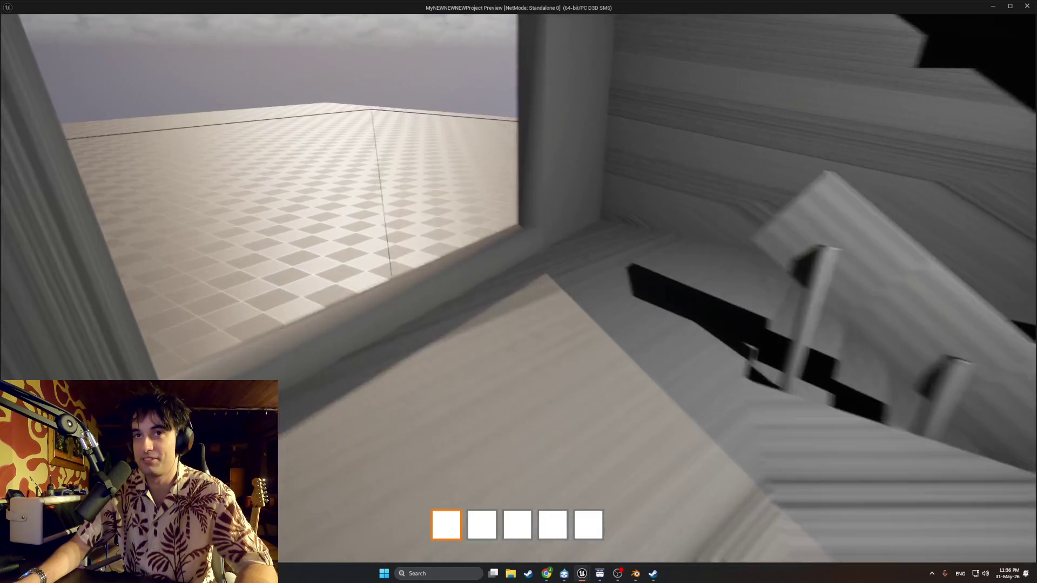
pyautogui.press('Escape')
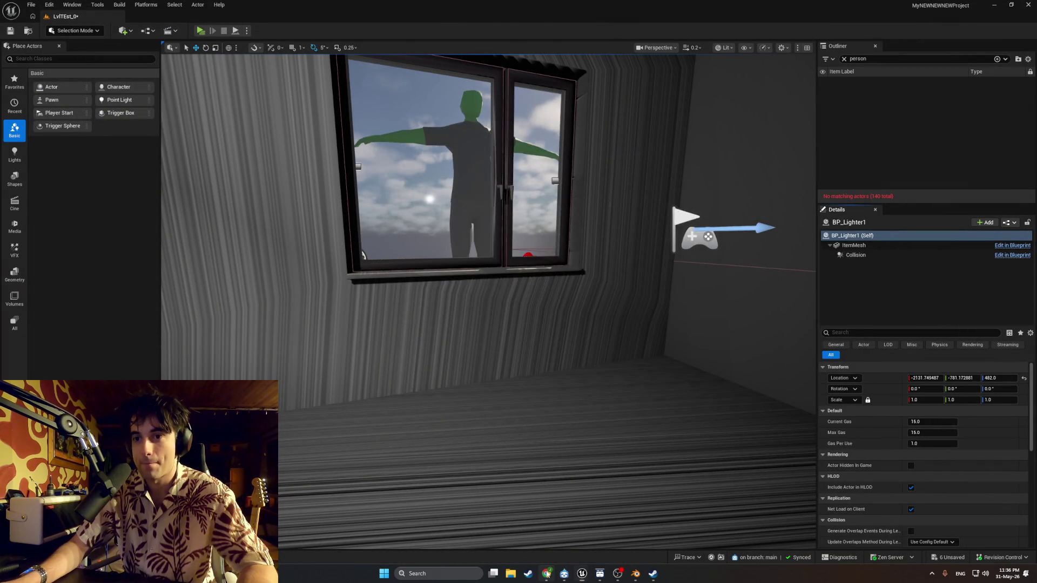
pyautogui.hotkey('alt', 'Tab')
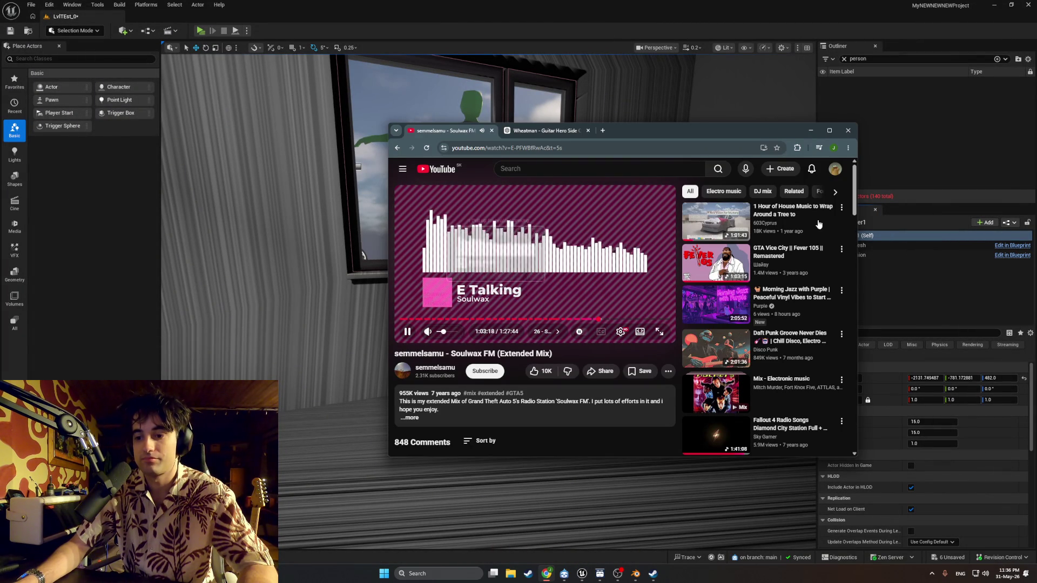
# Step: Hide Chrome and fly the editor view around the guitar by the window table, up to the window and ceiling
pyautogui.click(810, 130)
pyautogui.moveTo(732, 233)
pyautogui.mouseDown()
pyautogui.moveTo(778, 231)
pyautogui.moveTo(675, 235)
pyautogui.moveTo(648, 254)
pyautogui.moveTo(669, 216)
pyautogui.moveTo(669, 227)
pyautogui.moveTo(654, 226)
pyautogui.moveTo(662, 197)
pyautogui.moveTo(665, 246)
pyautogui.mouseUp()
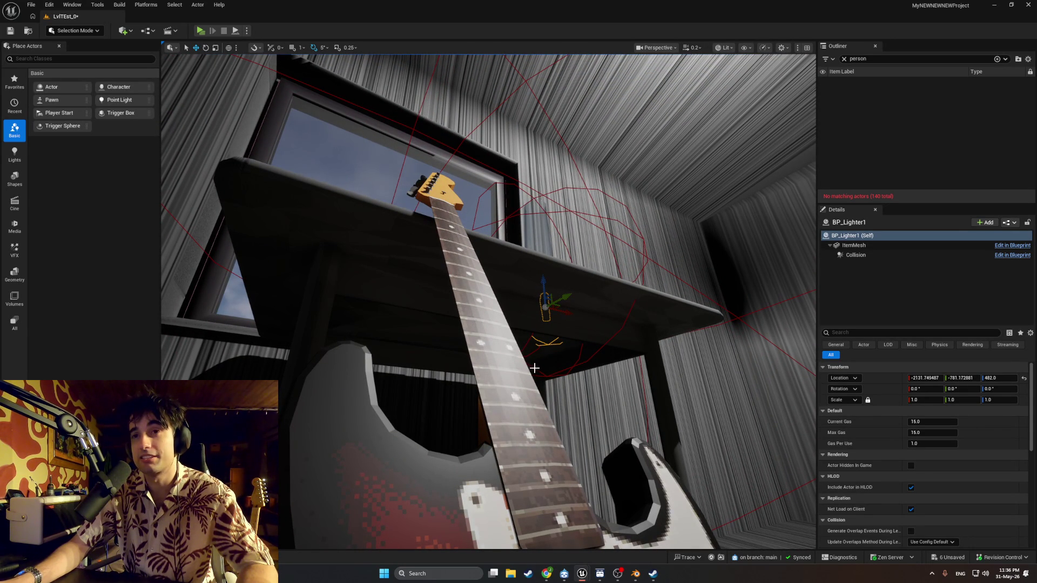
pyautogui.moveTo(461, 242); pyautogui.dragTo(523, 287)
pyautogui.moveTo(444, 364); pyautogui.dragTo(442, 364)
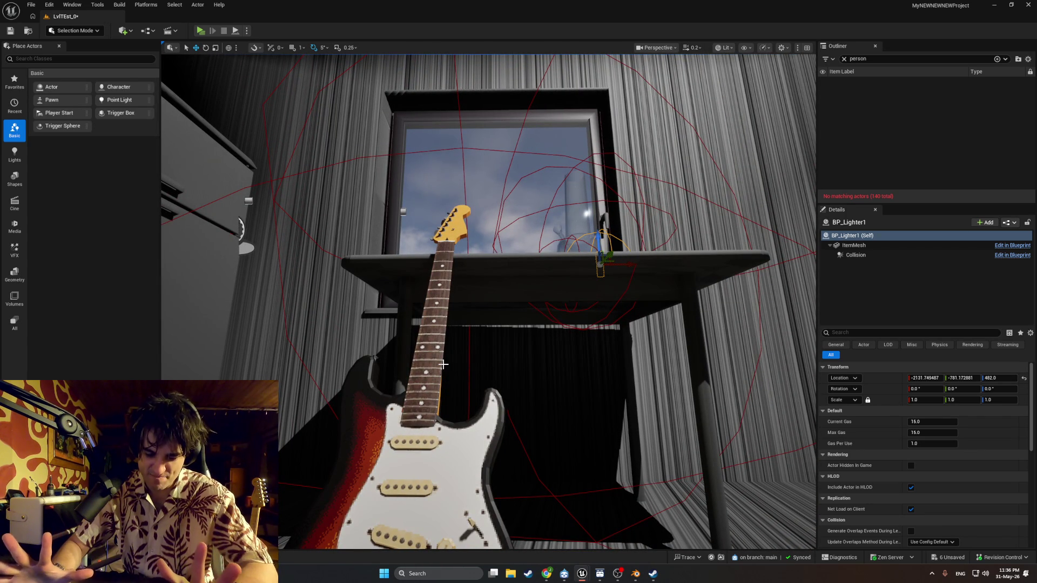
pyautogui.moveTo(504, 340); pyautogui.dragTo(504, 305)
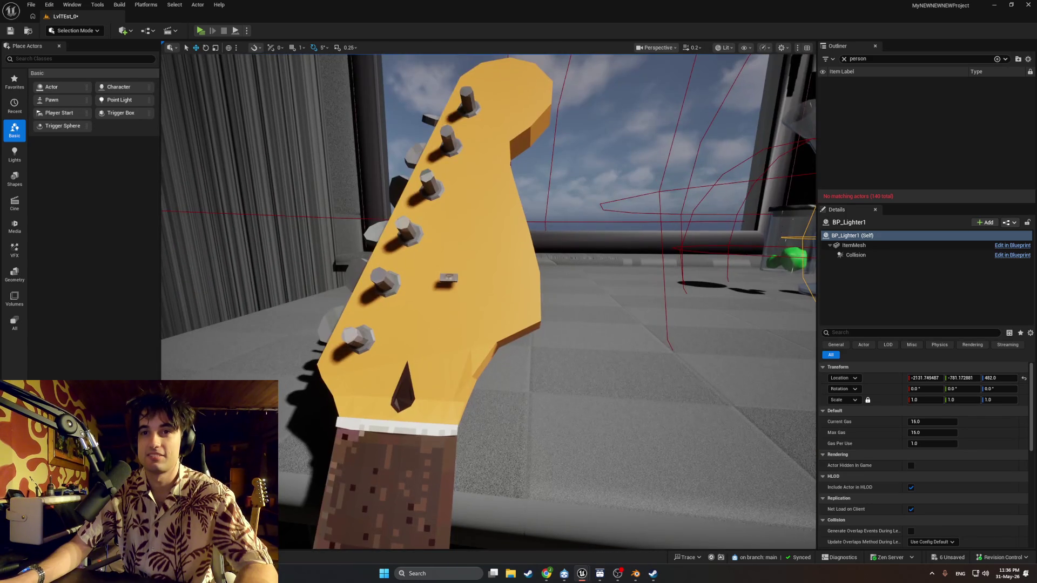
pyautogui.moveTo(510, 341)
pyautogui.mouseDown()
pyautogui.moveTo(510, 359)
pyautogui.moveTo(509, 341)
pyautogui.mouseUp()
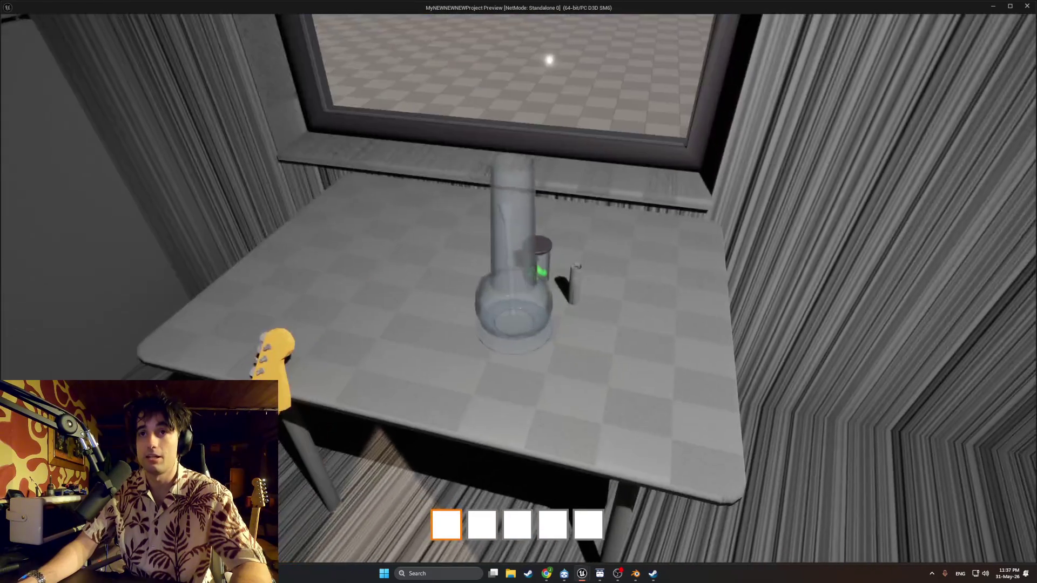
# Step: Pick up the guitar and set it down leaning against the table, then back away
pyautogui.press('e')
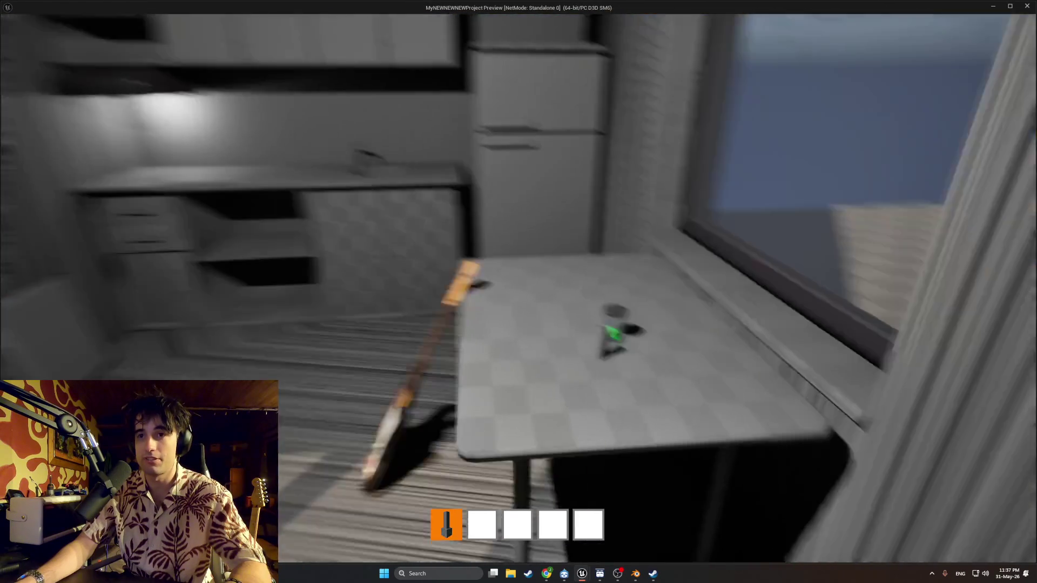
pyautogui.press('e')
pyautogui.press('s')
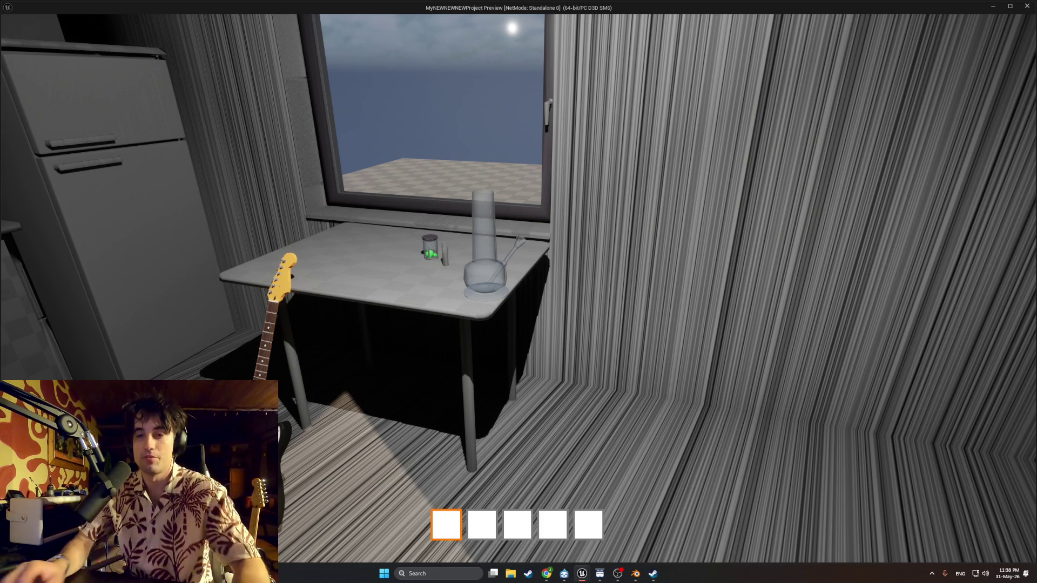
# Step: Walk around the room, knocking the bong off the table, and approach the window
pyautogui.press('w')
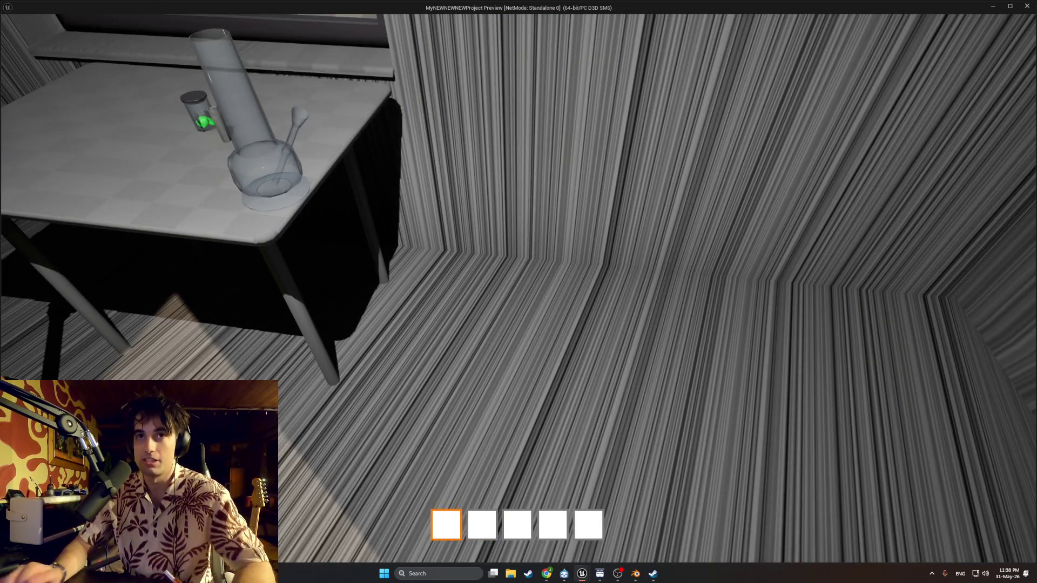
pyautogui.press('s')
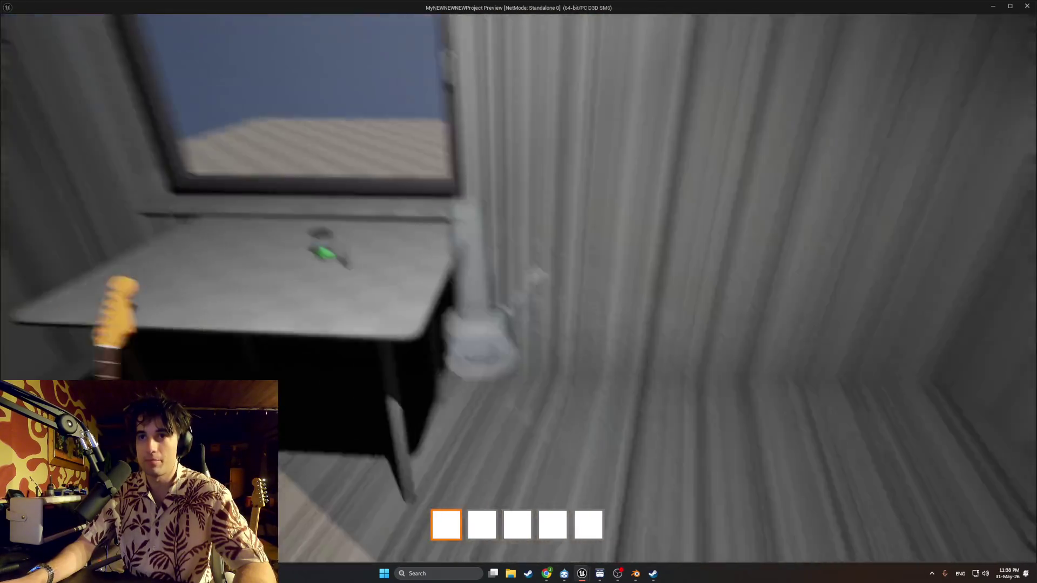
pyautogui.press('s')
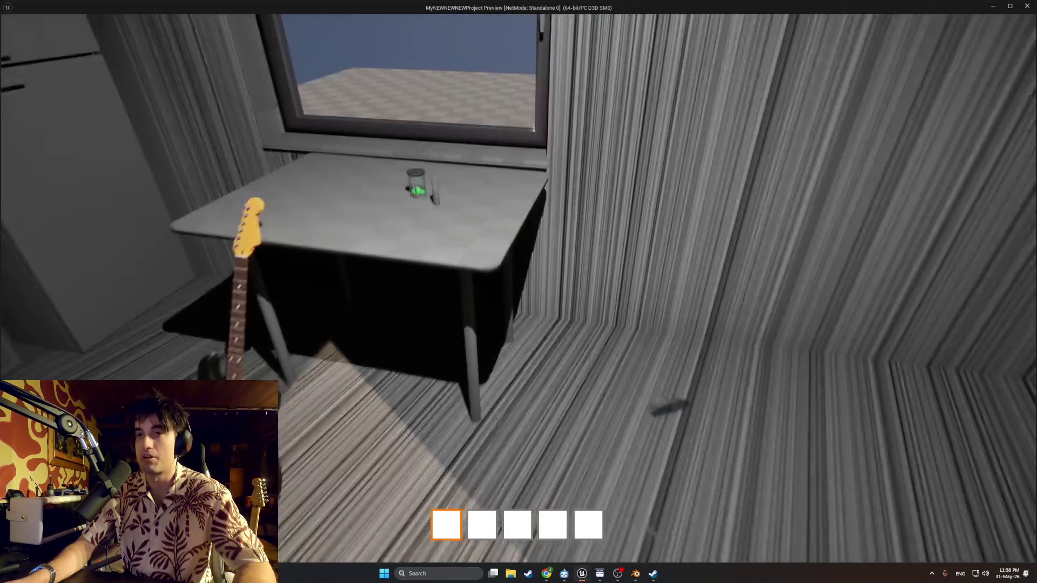
pyautogui.press('w')
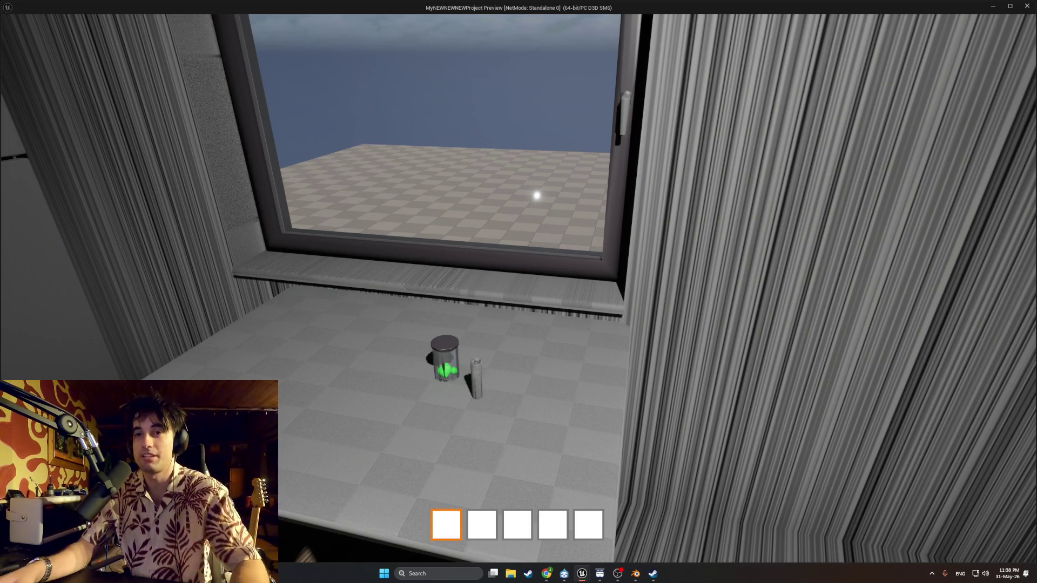
pyautogui.moveTo(519, 292)
pyautogui.press('w')
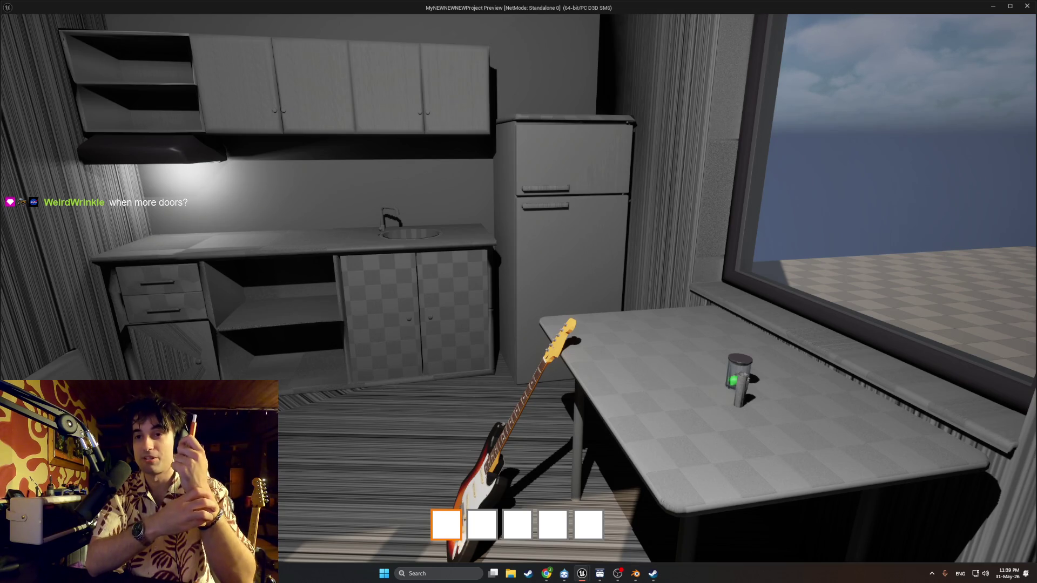
# Step: Walk to the guitar, pick it up, and let it rest upright against the wall
pyautogui.press('w')
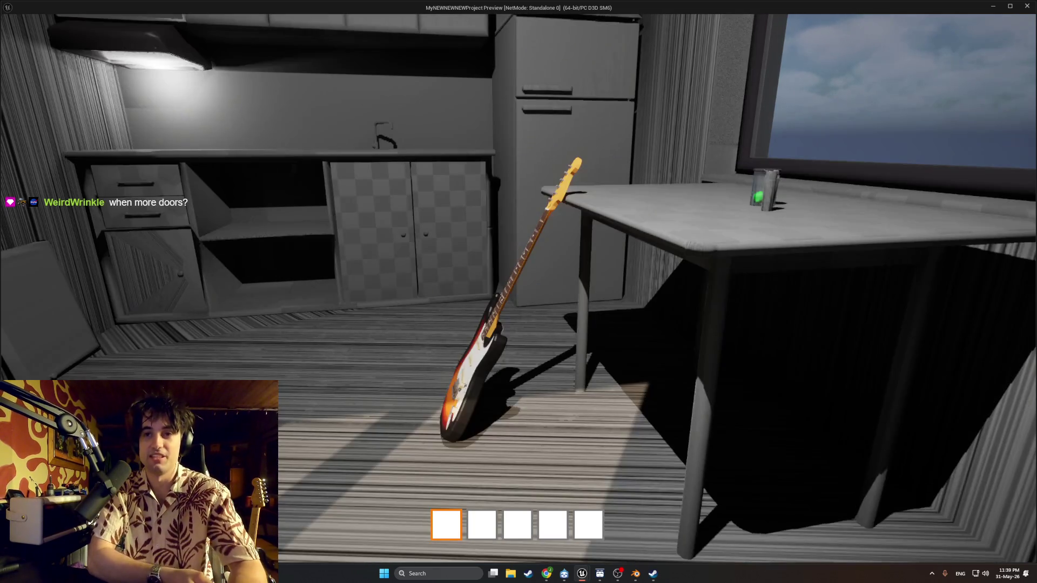
pyautogui.press('w')
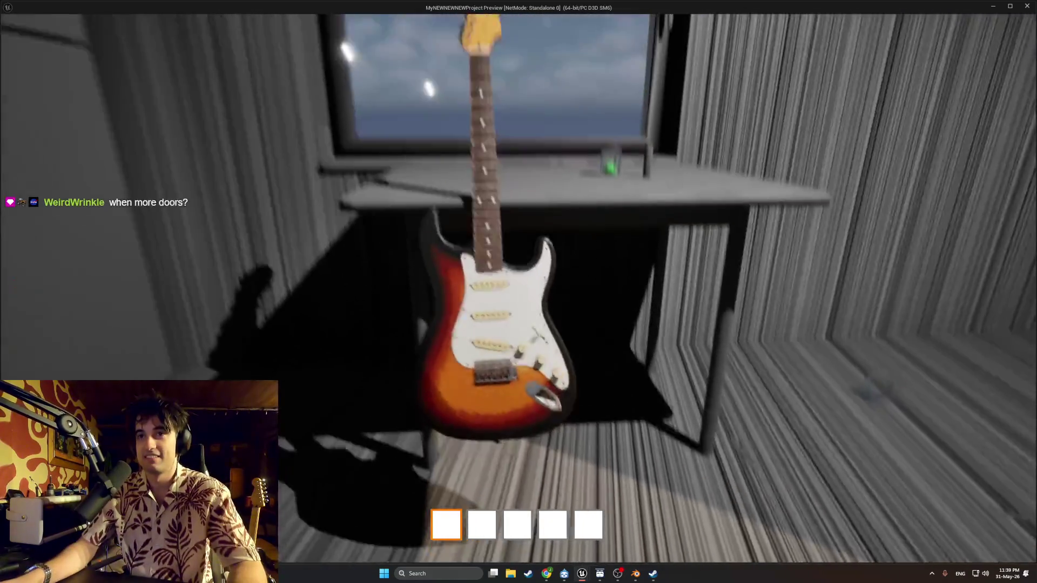
pyautogui.press('e')
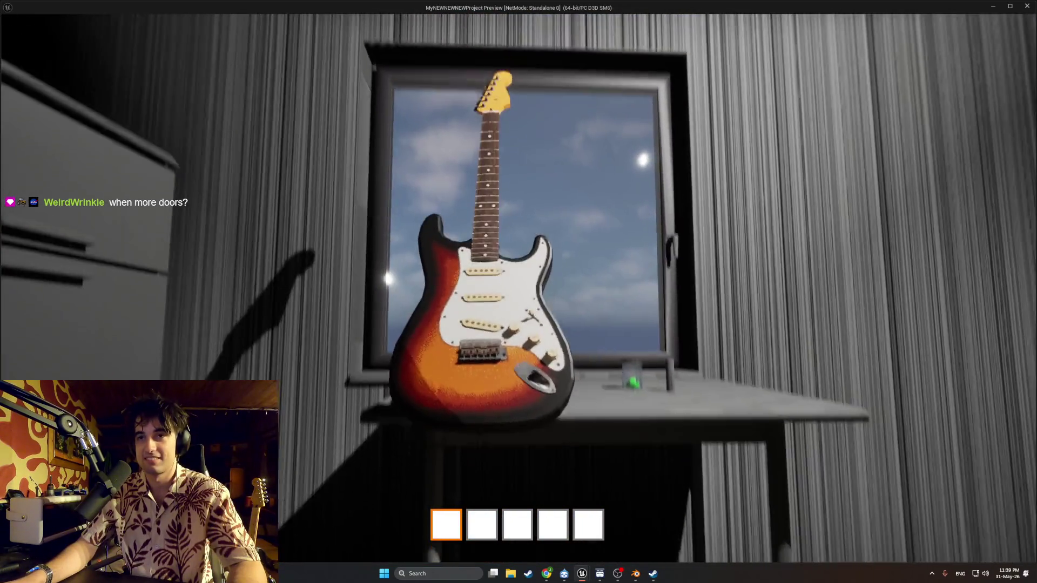
pyautogui.press('s')
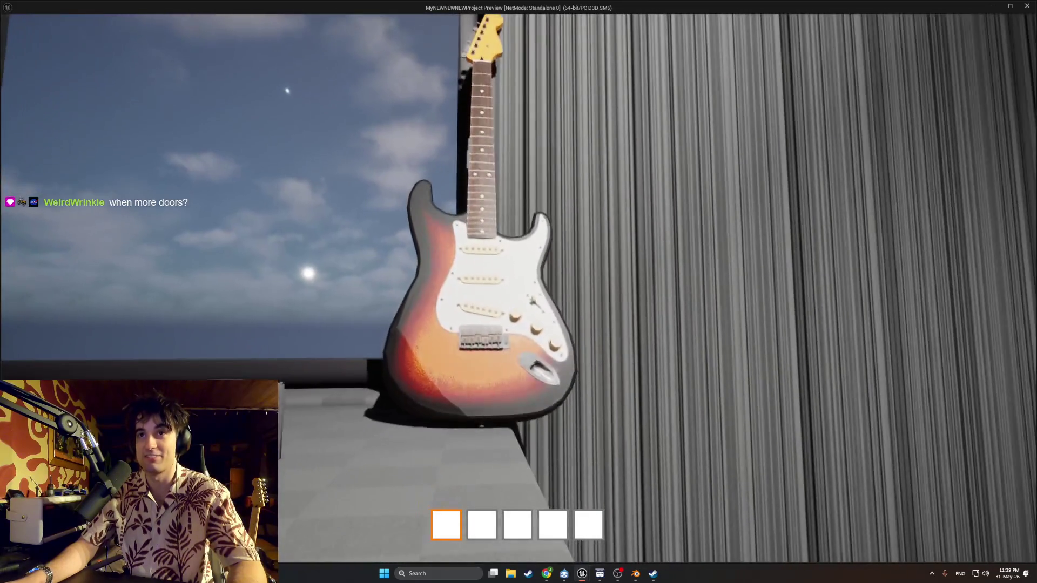
pyautogui.press('e')
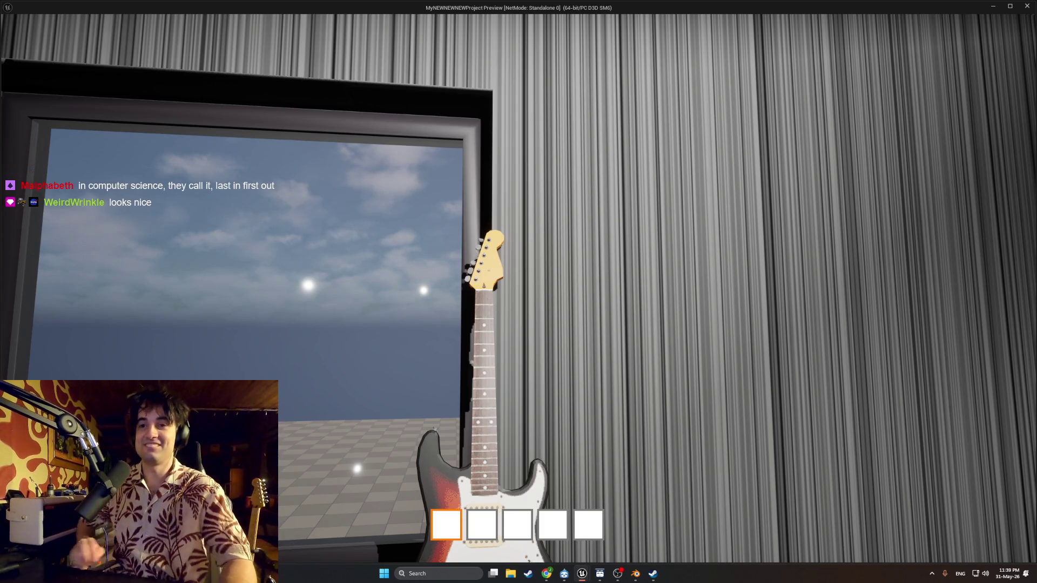
# Step: Walk around the propped guitar, viewing its body, neck and pickguard up close and from afar
pyautogui.press('w')
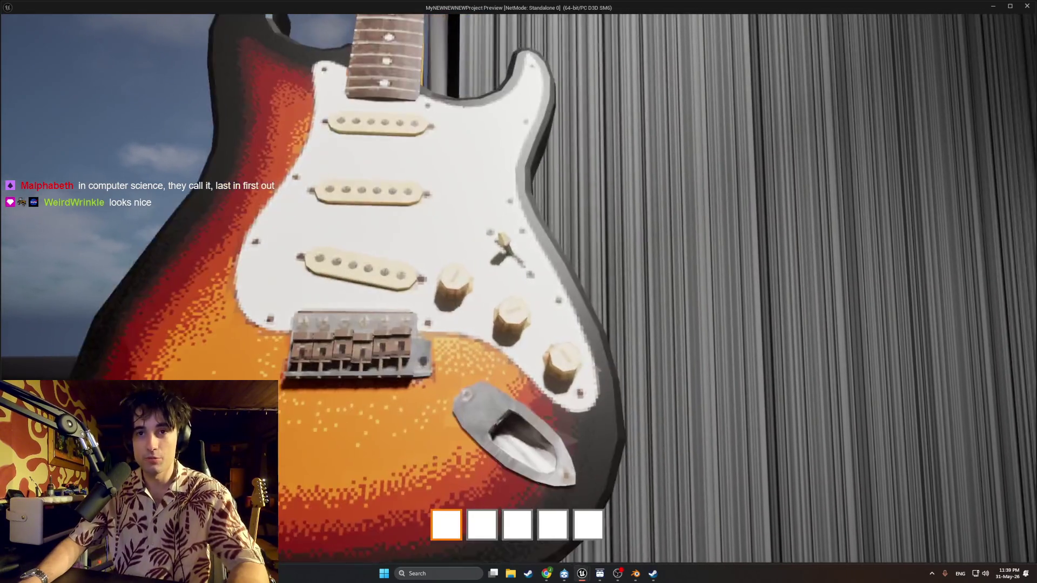
pyautogui.press('s')
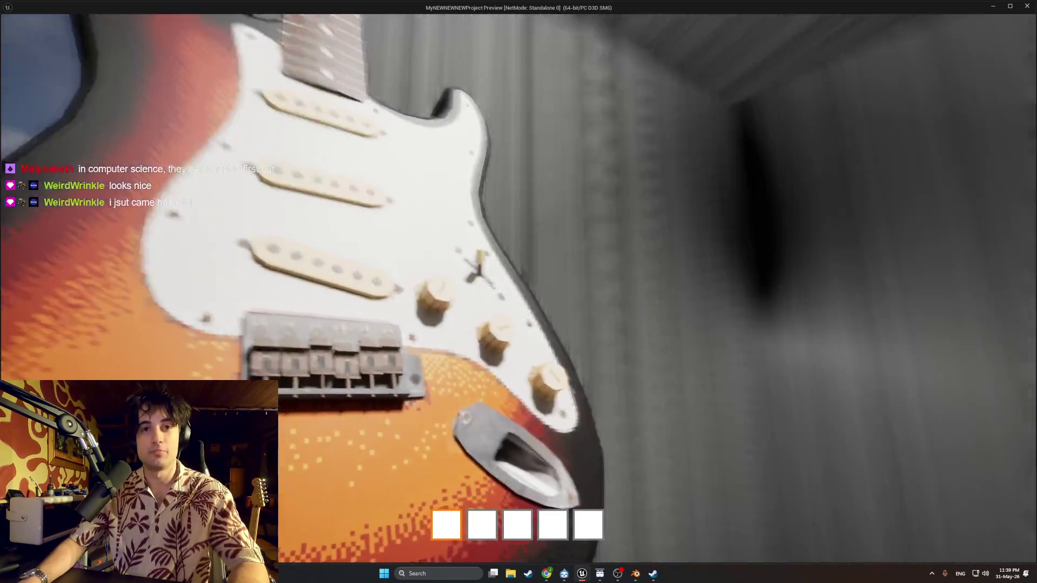
pyautogui.press('s')
pyautogui.press('w')
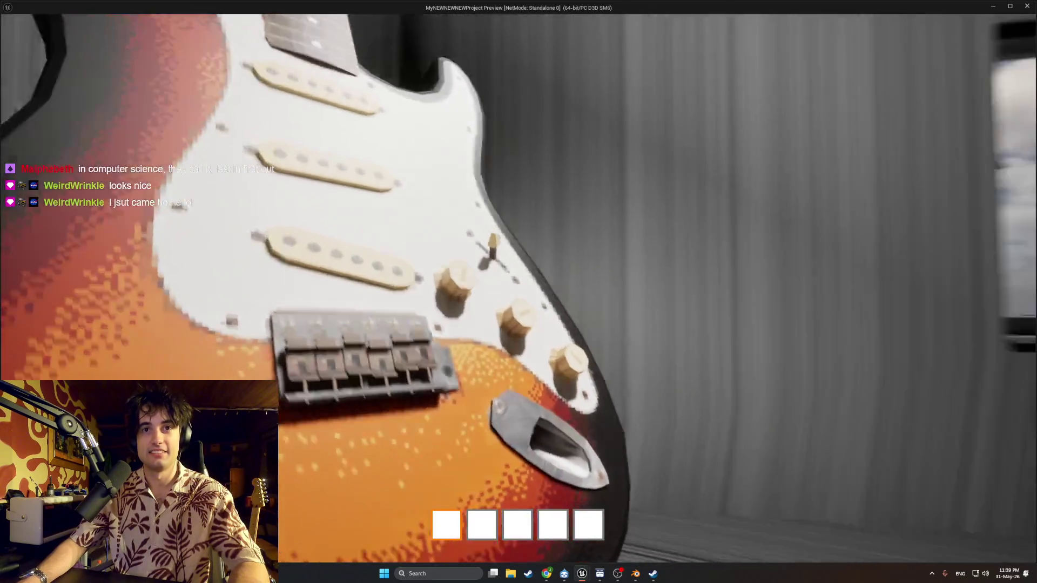
pyautogui.press('s')
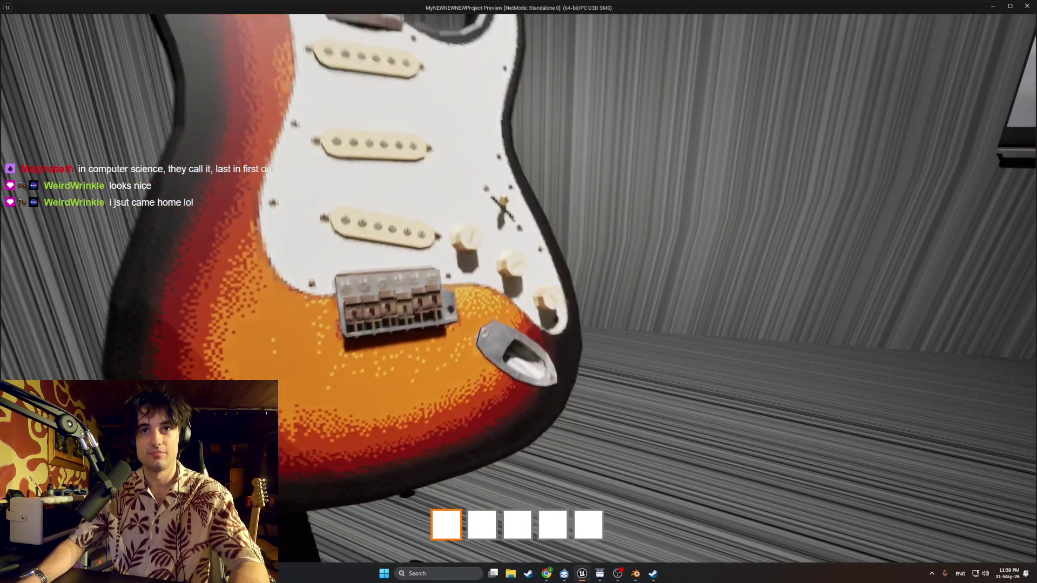
pyautogui.press('s')
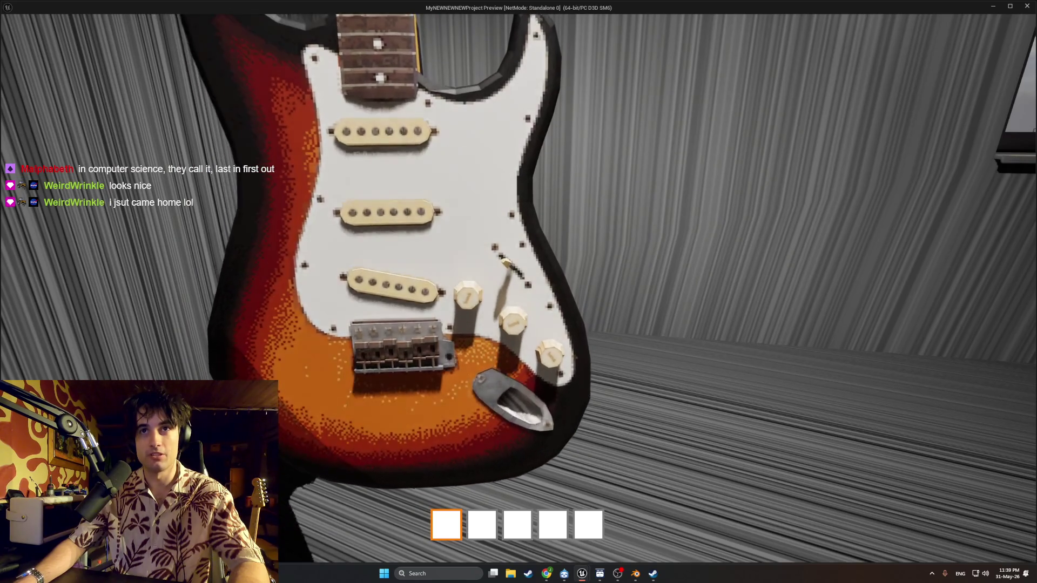
pyautogui.press('s')
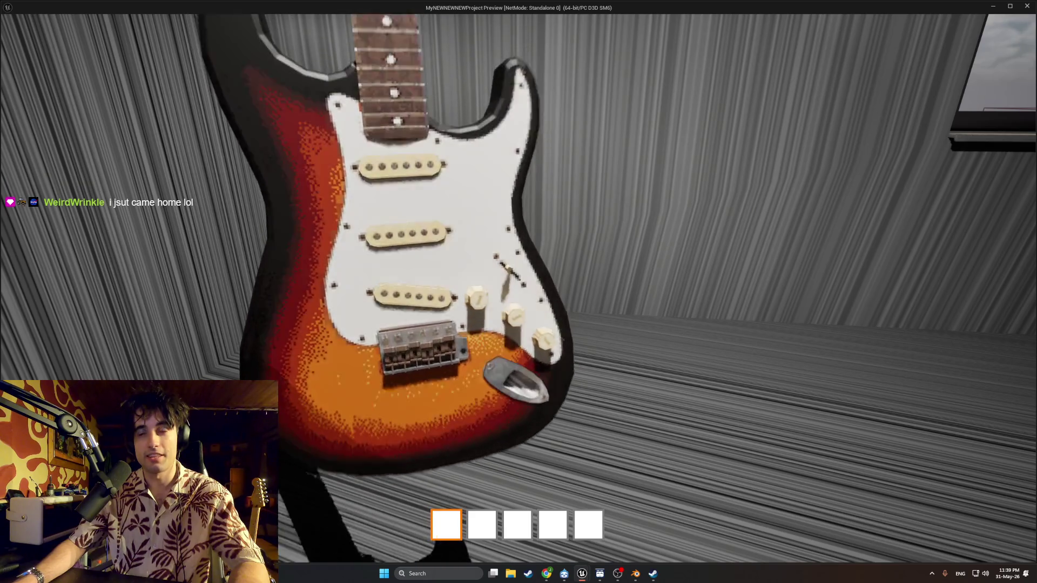
pyautogui.press('s')
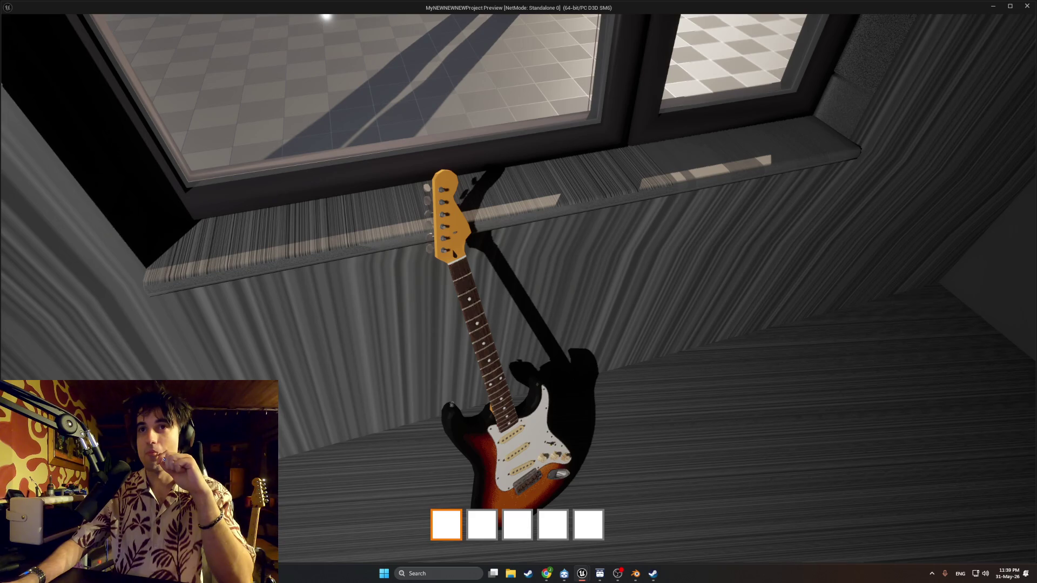
pyautogui.press('w')
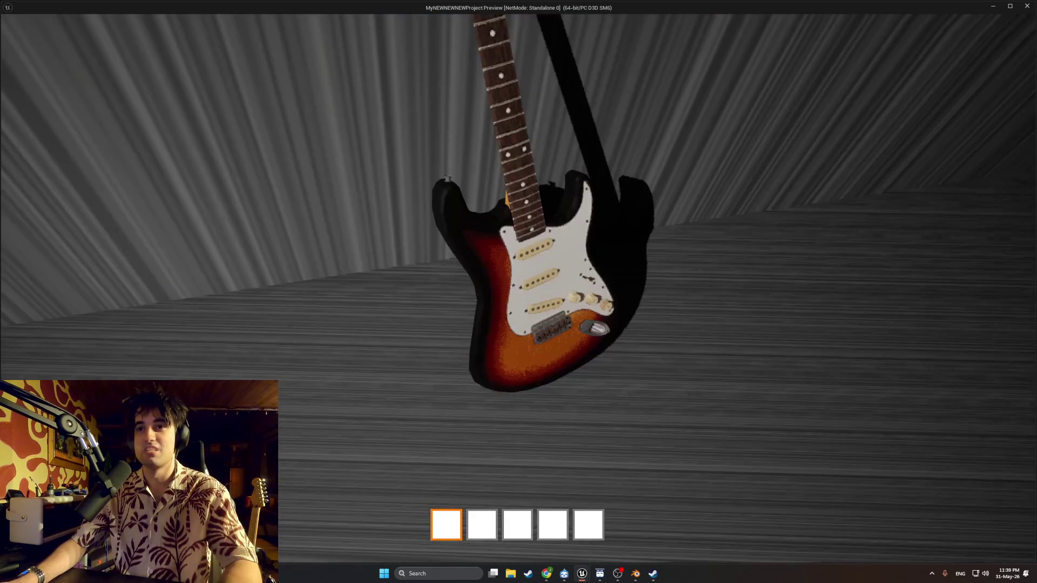
pyautogui.press('s')
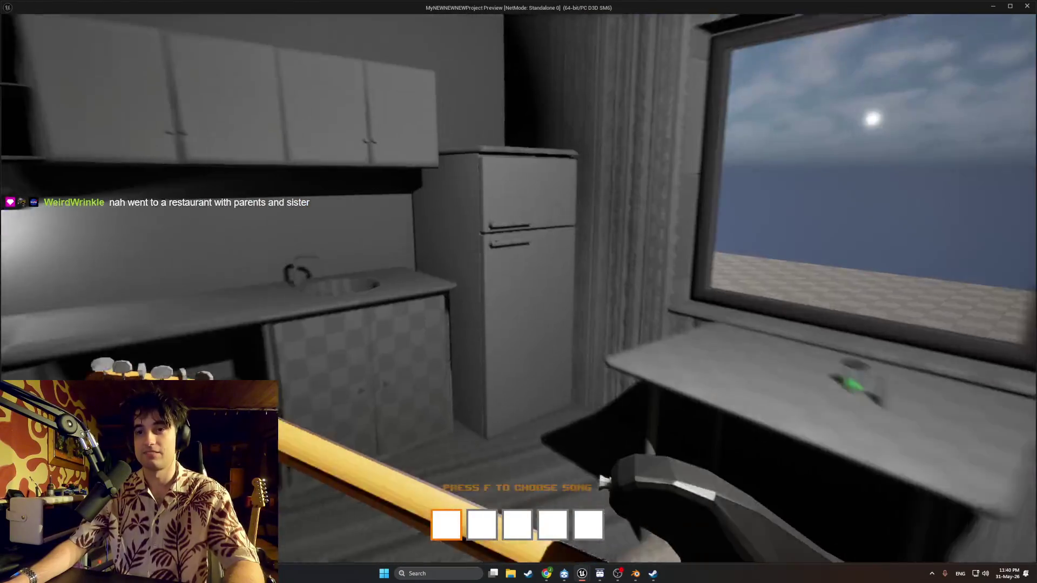
# Step: Choose a song with F and hit the falling G, H and J notes
pyautogui.press('f')
pyautogui.press('f')
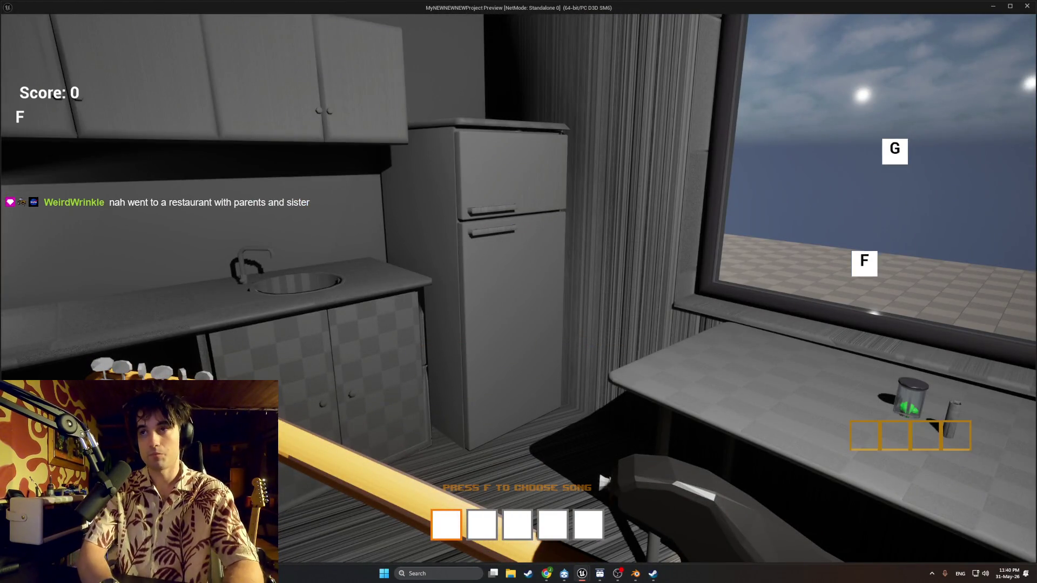
pyautogui.press('g')
pyautogui.press('h')
pyautogui.press('j')
pyautogui.press('g')
pyautogui.press('f')
pyautogui.press('j')
pyautogui.press('h')
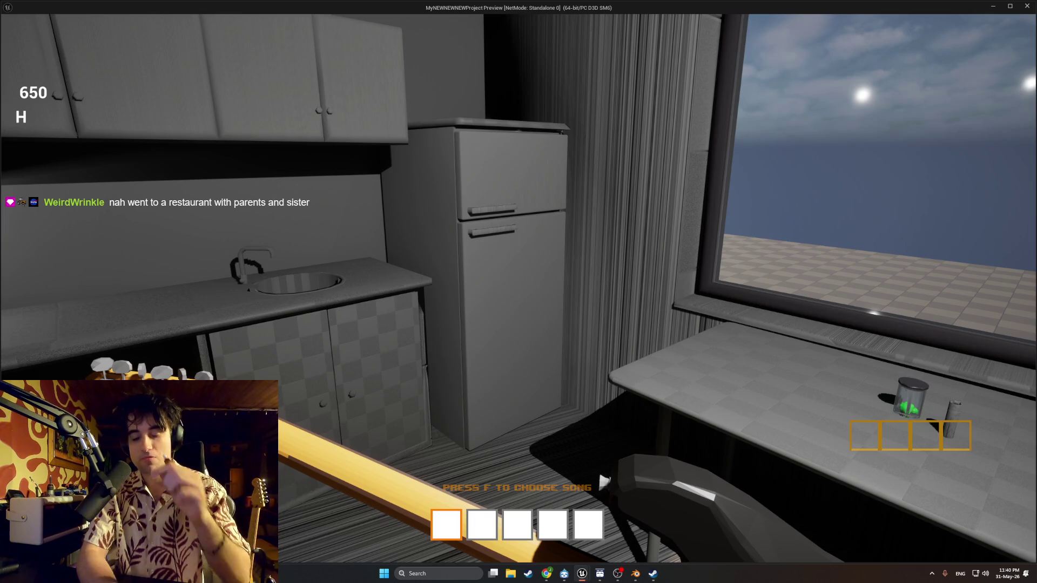
# Step: Start a second song and hit its falling F, G, H and J notes
pyautogui.press('f')
pyautogui.press('f')
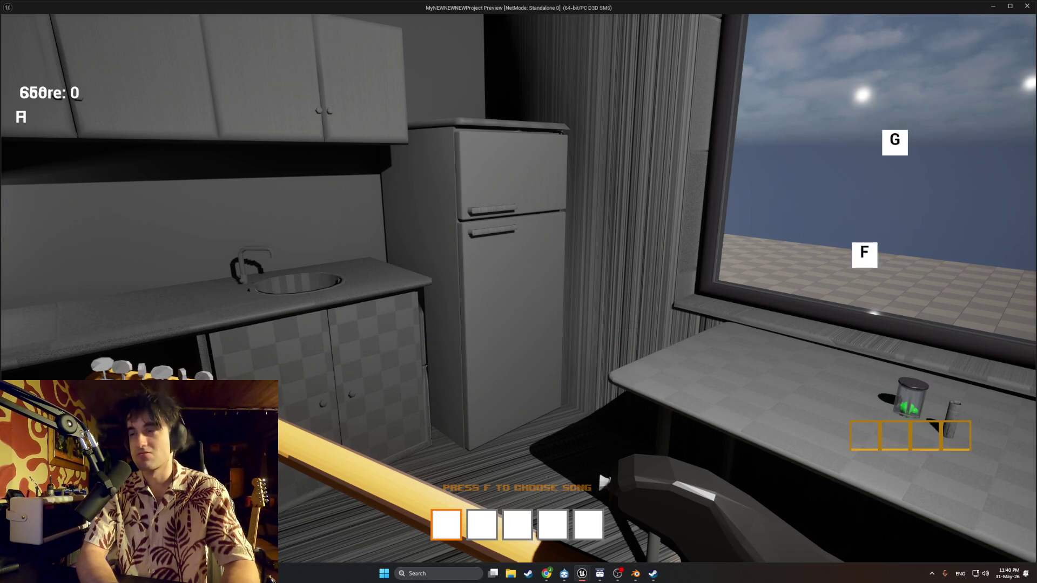
pyautogui.press('f')
pyautogui.press('g')
pyautogui.press('h')
pyautogui.press('f')
pyautogui.press('j')
pyautogui.press('h')
pyautogui.press('f')
# Step: Finish the second song for a score of 650, then exit the preview with Esc
pyautogui.press('g')
pyautogui.press('h')
pyautogui.press('j')
pyautogui.press('g')
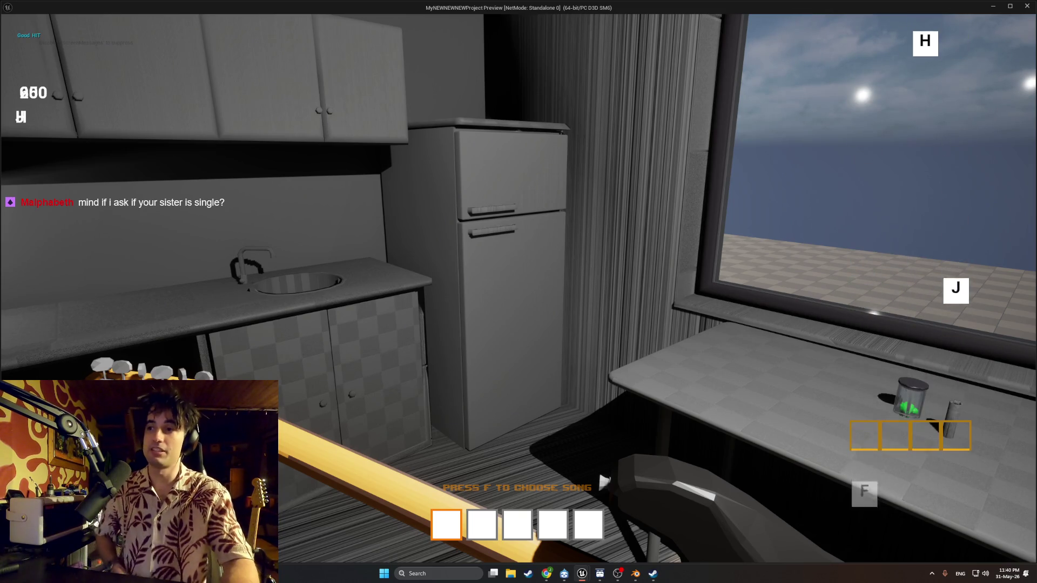
pyautogui.press('j')
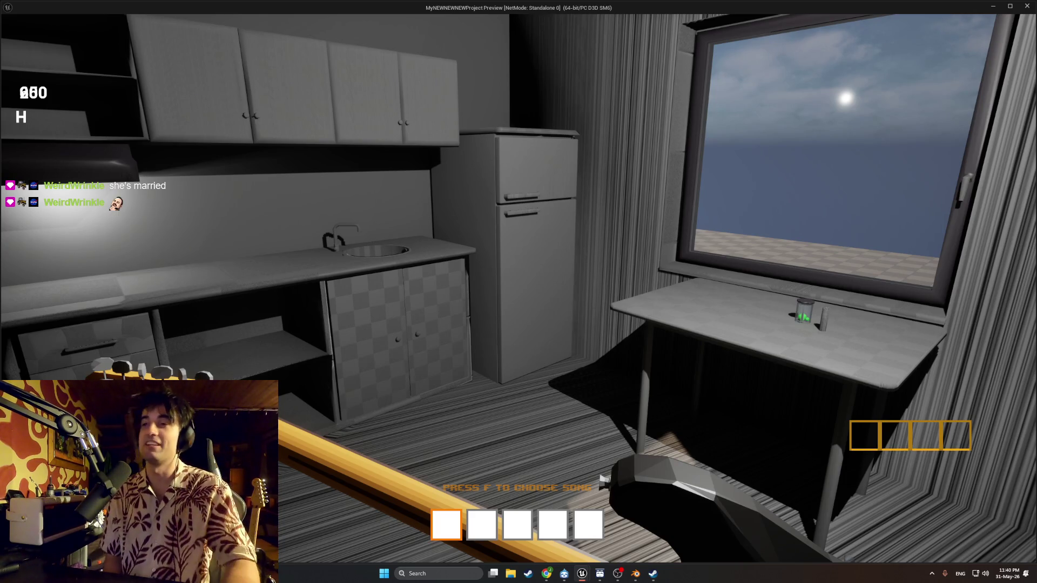
pyautogui.press('w')
pyautogui.press('w')
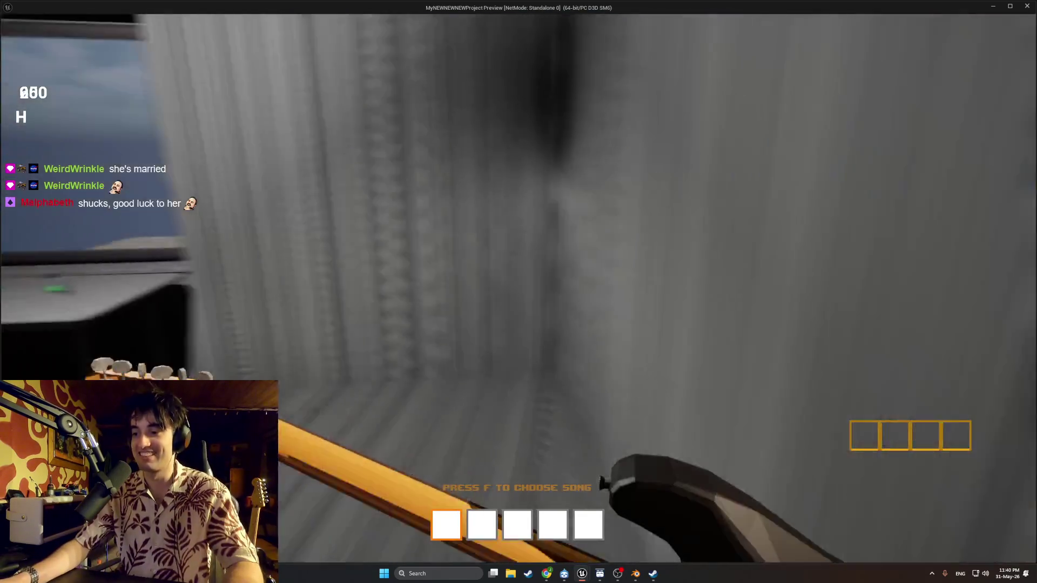
pyautogui.press('Escape')
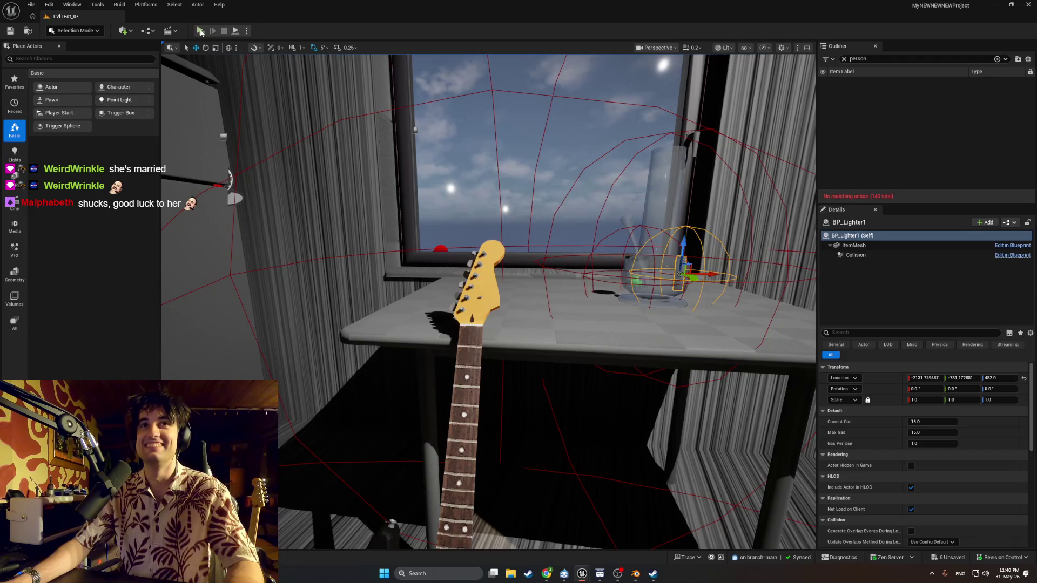
# Step: Start a Standalone Game preview from the toolbar Play button and walk toward the table
pyautogui.click(200, 31)
pyautogui.press('w')
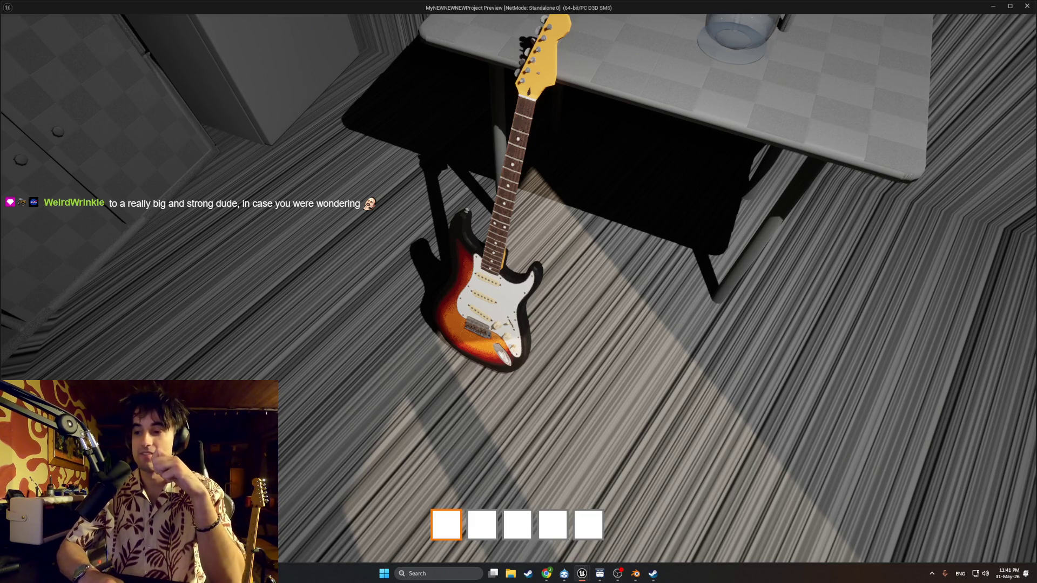
# Step: Scroll to hotbar slot 5, cross over the table and open the window
pyautogui.scroll(-4, 518, 292)
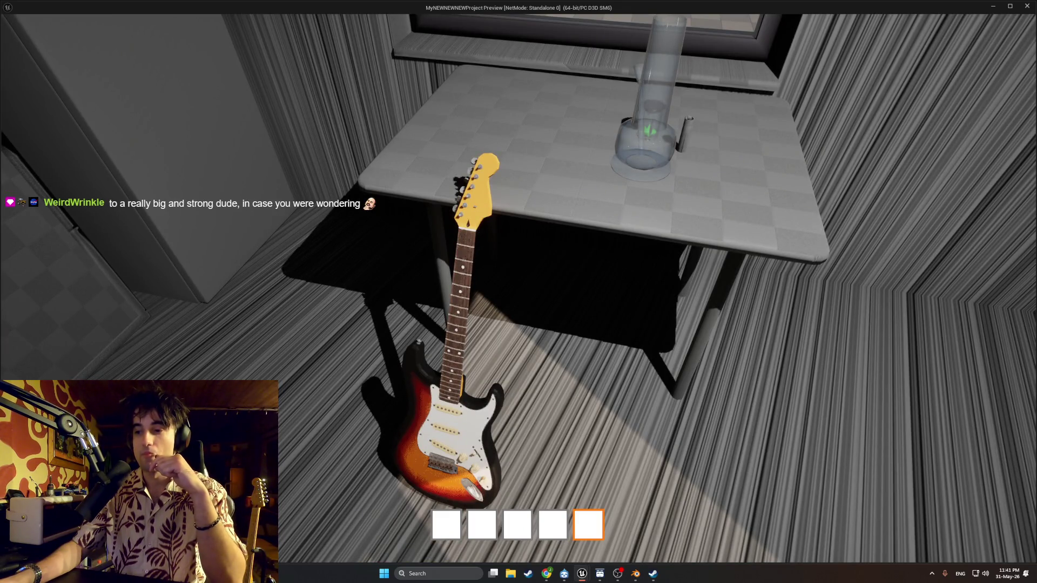
pyautogui.press('w')
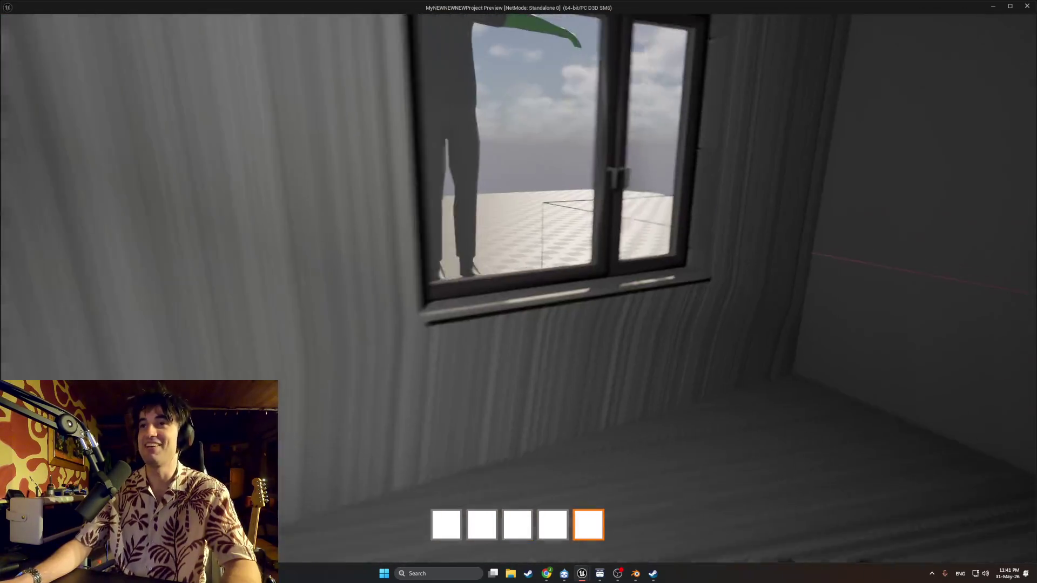
pyautogui.press('w')
pyautogui.press('w')
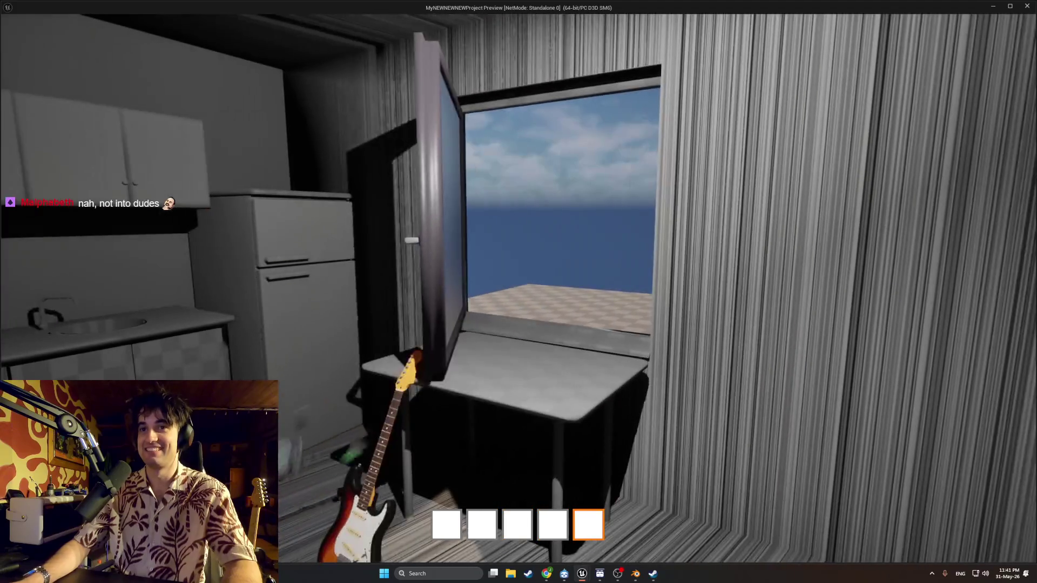
pyautogui.press('w')
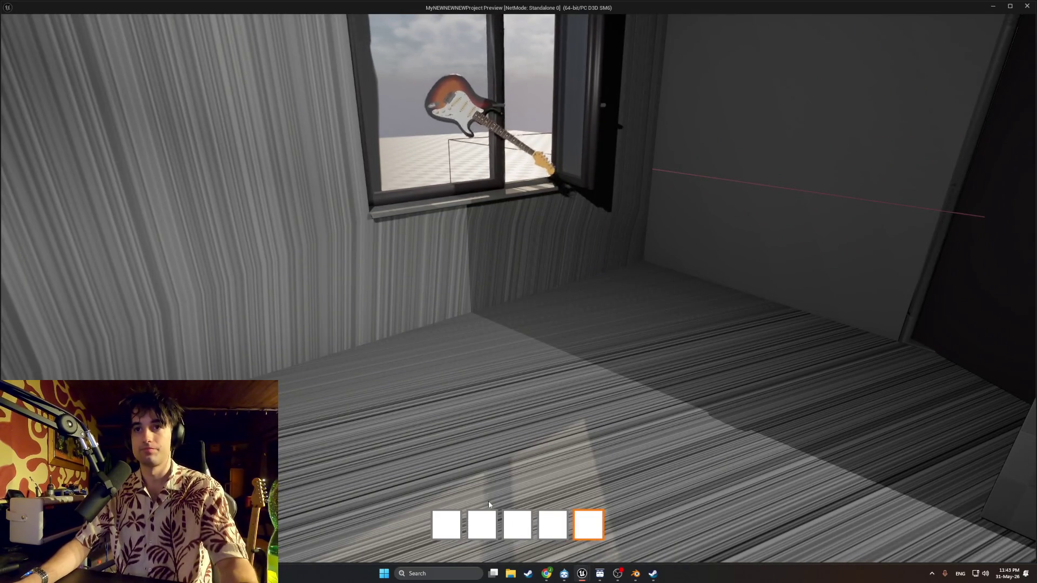
# Step: Rewind the YouTube mix to 47:22 for Best In The Class, then minimize Chrome
pyautogui.click(546, 573)
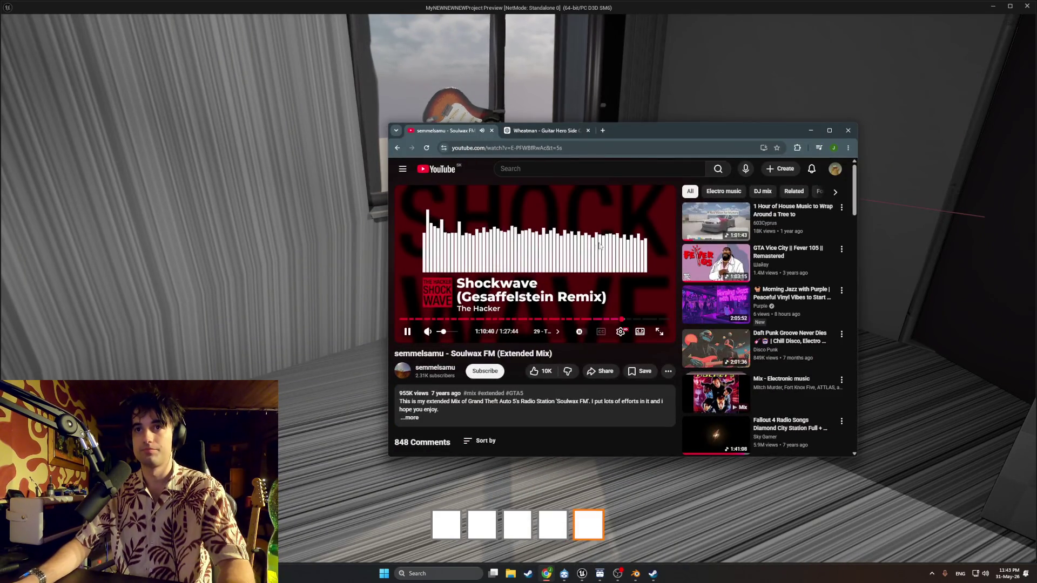
pyautogui.moveTo(634, 138)
pyautogui.mouseDown()
pyautogui.moveTo(549, 175)
pyautogui.moveTo(506, 216)
pyautogui.mouseUp()
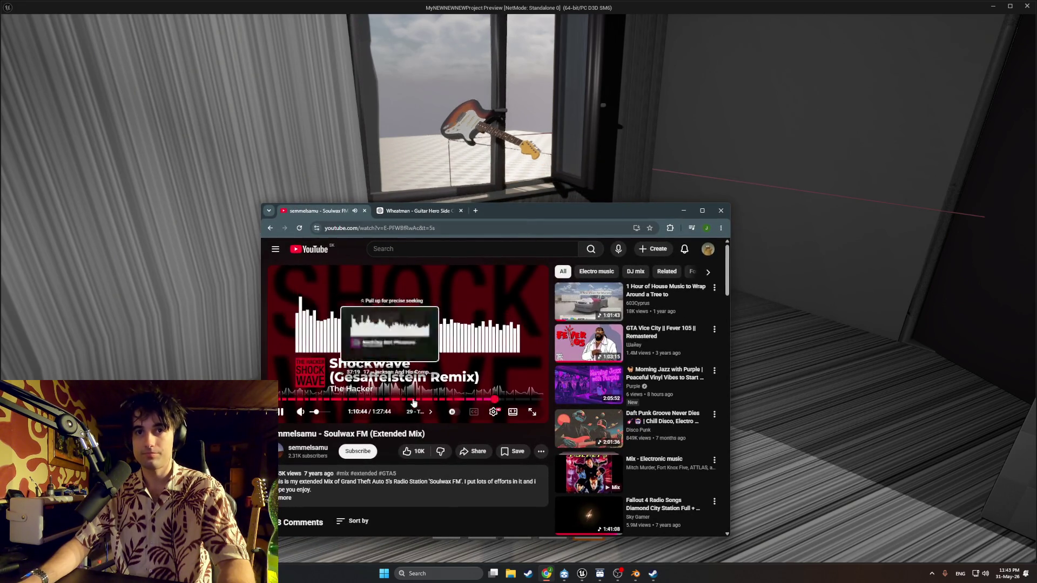
pyautogui.click(426, 399)
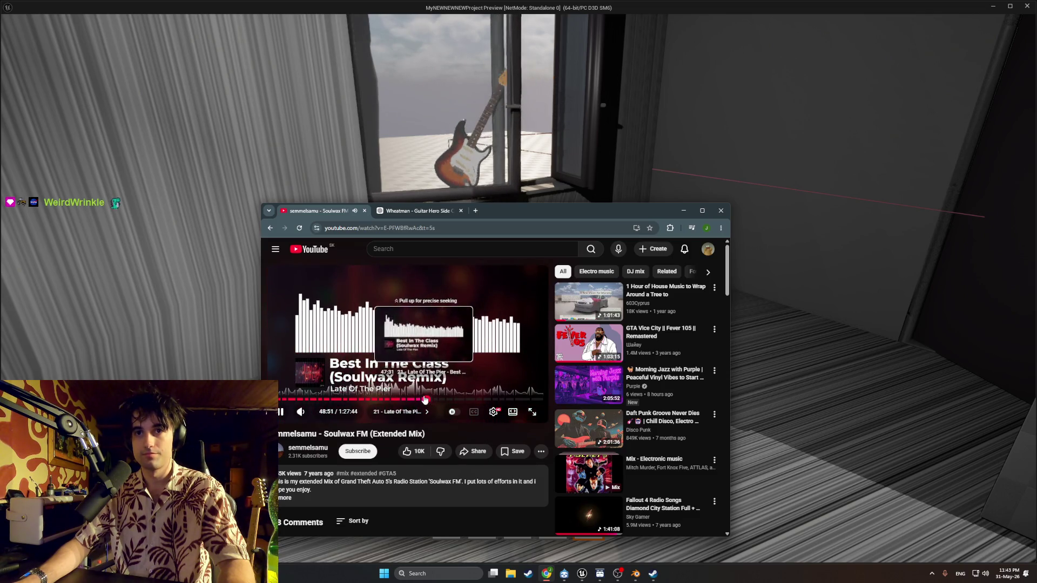
pyautogui.click(423, 399)
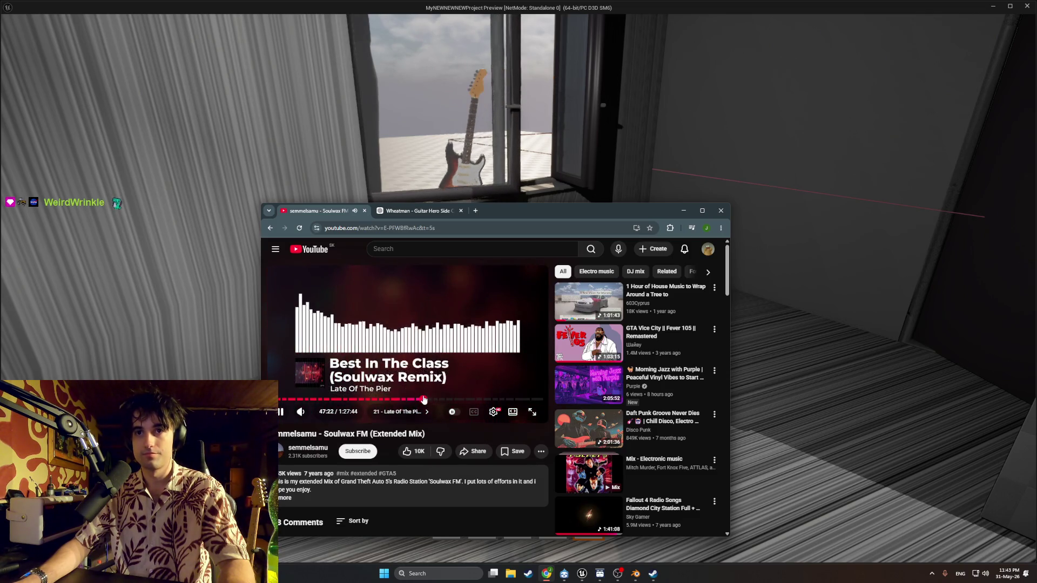
pyautogui.click(683, 210)
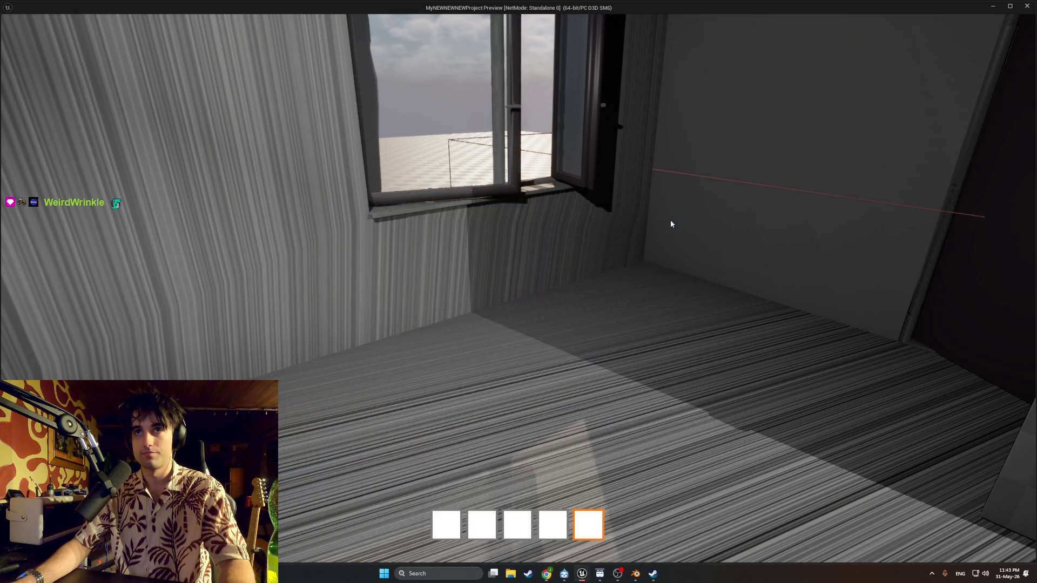
# Step: Climb onto the window sill and drop down outside next to the guitar
pyautogui.click(671, 224)
pyautogui.press('w')
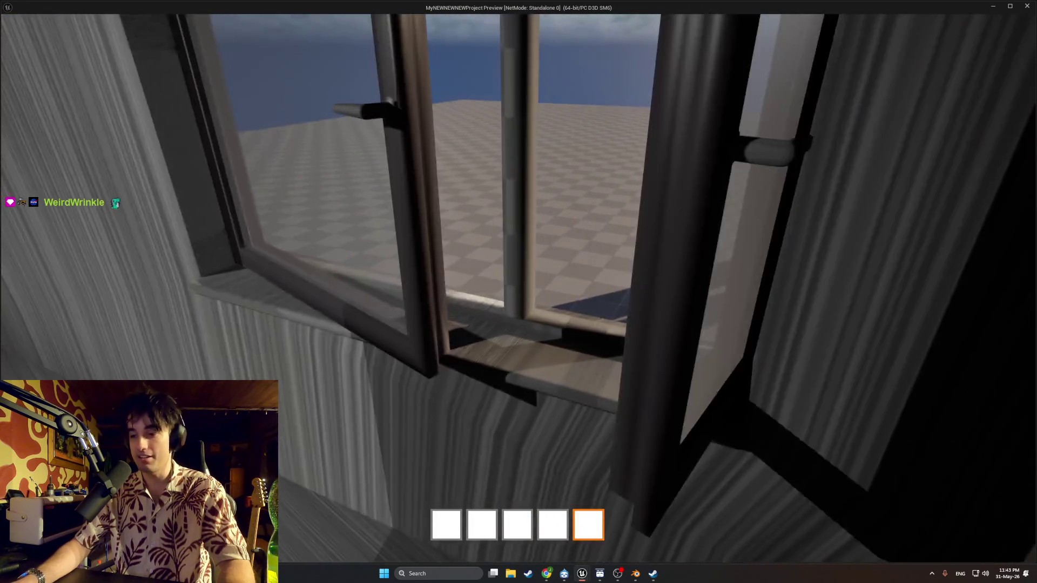
pyautogui.press('space')
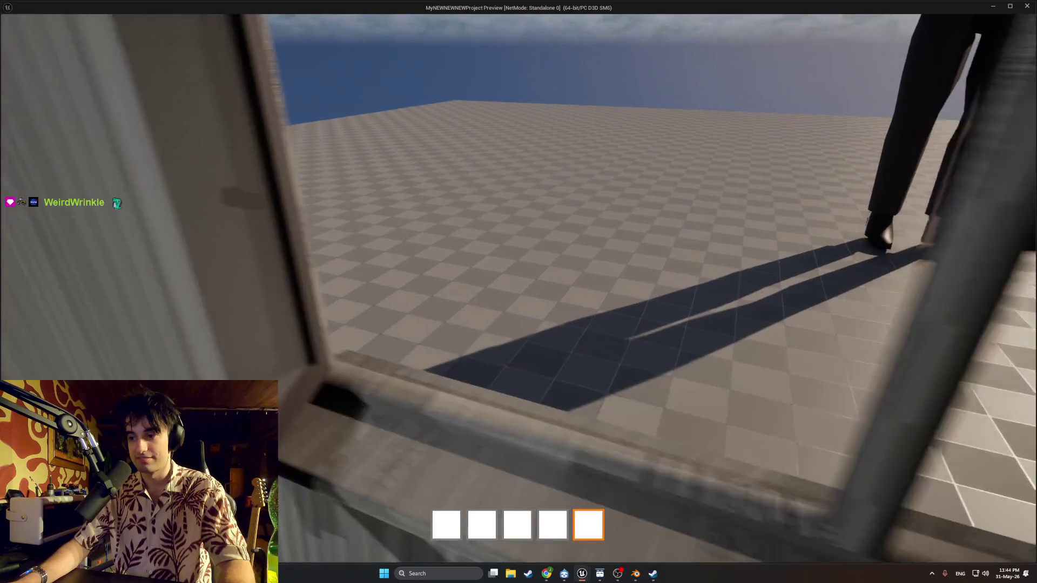
pyautogui.press('w')
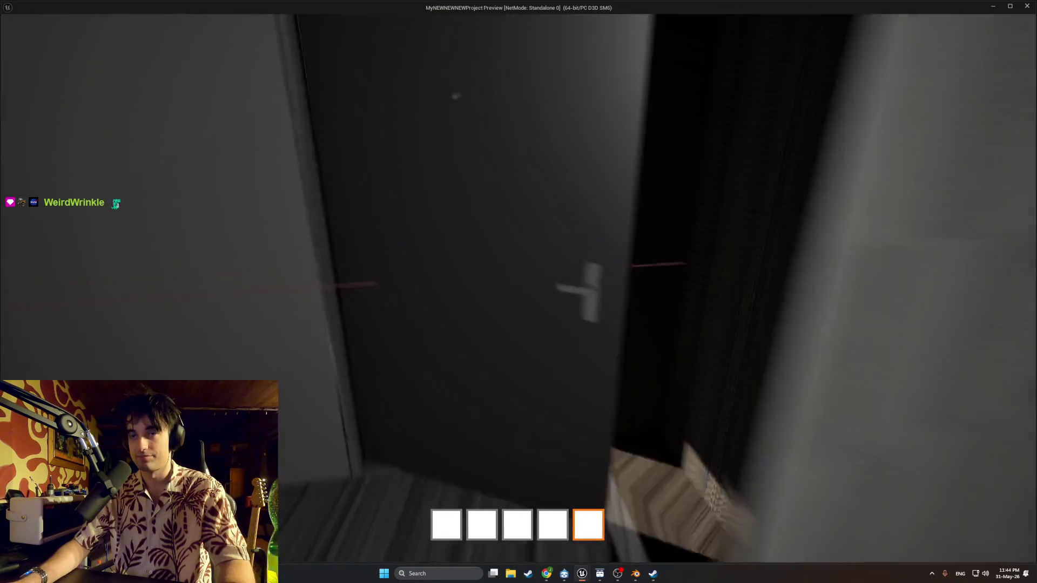
pyautogui.press('w')
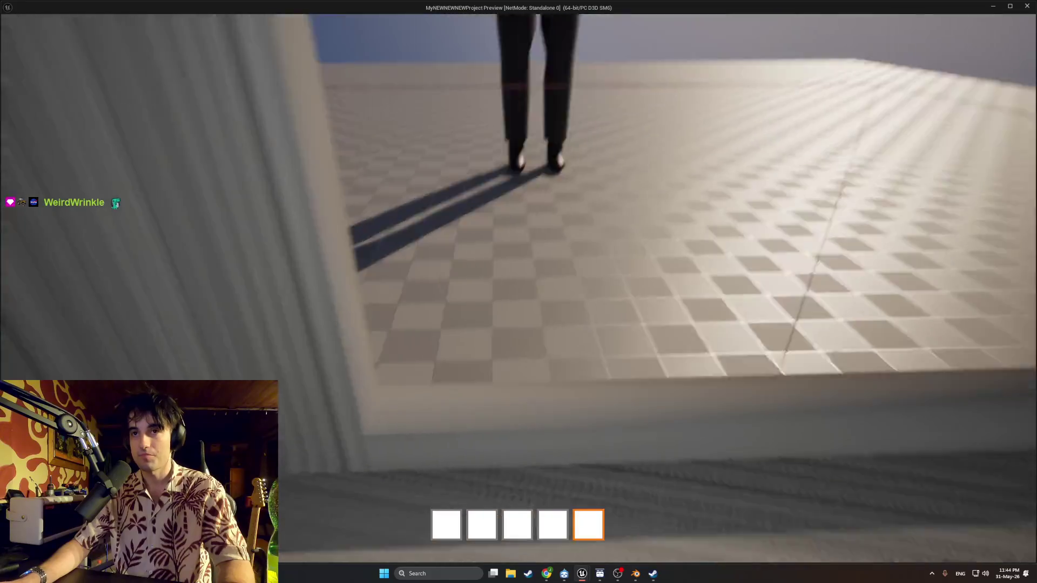
pyautogui.press('w')
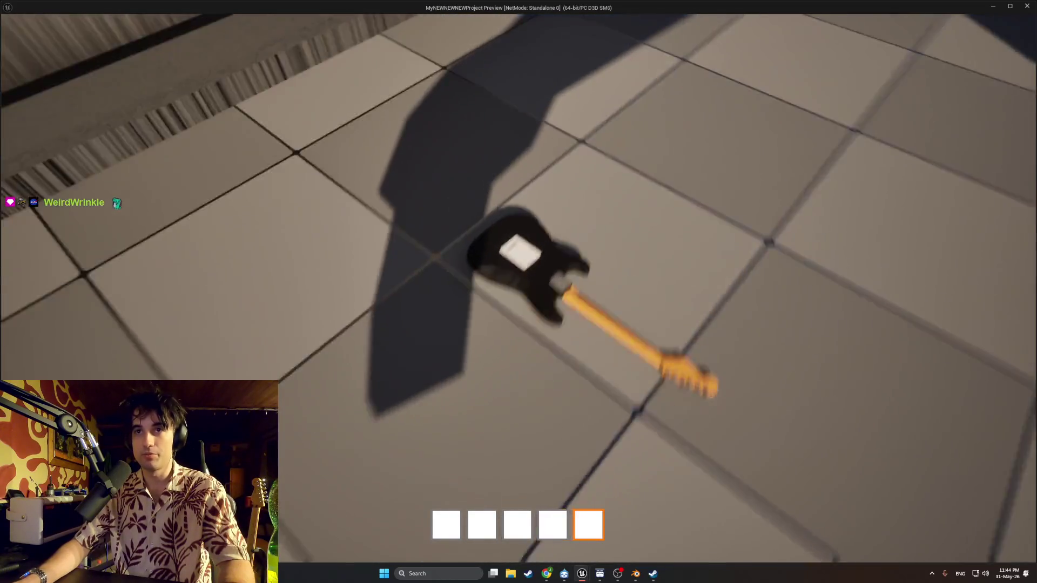
# Step: Grab the guitar, throw it across the checkered ground and circle it
pyautogui.press('e')
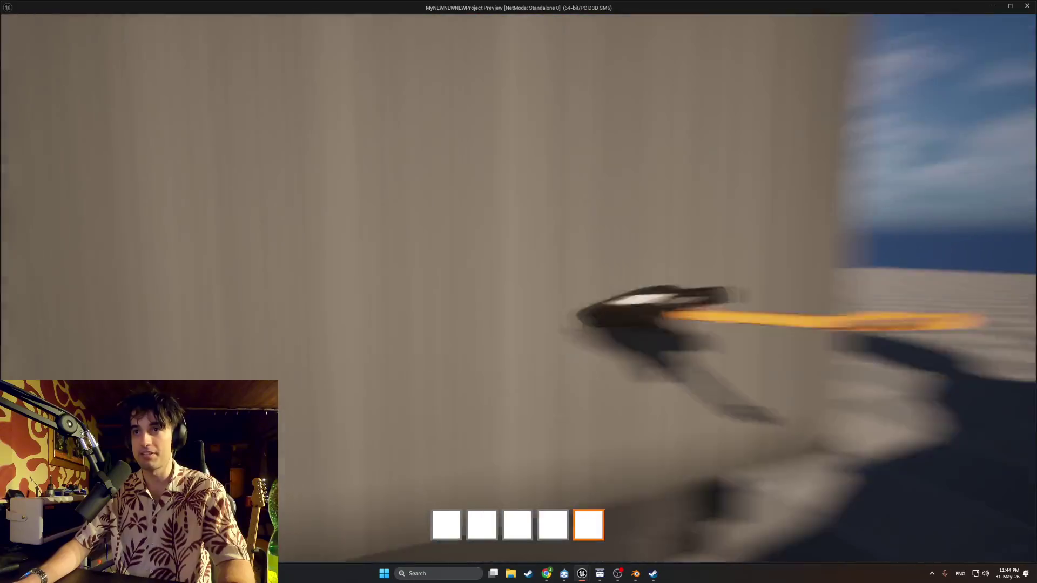
pyautogui.press('w')
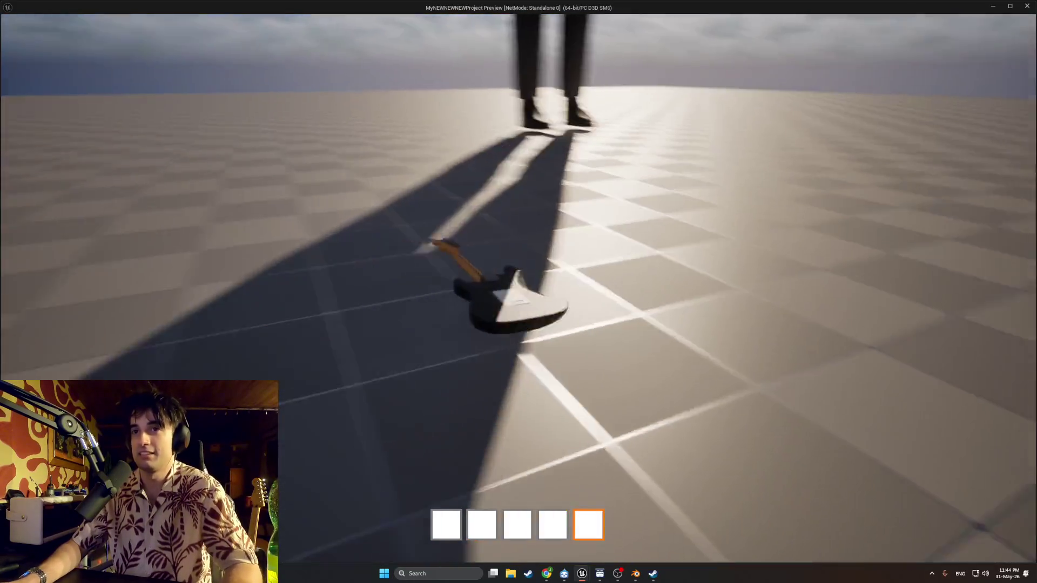
pyautogui.press('d')
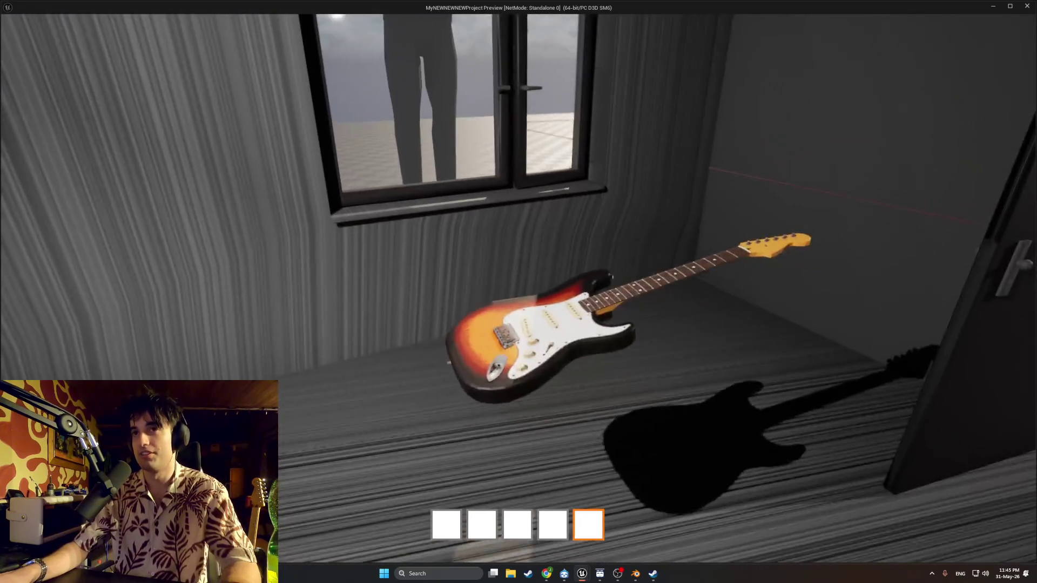
# Step: Drop the guitar by the back wall, regrab it and carry it toward the window
pyautogui.press('d')
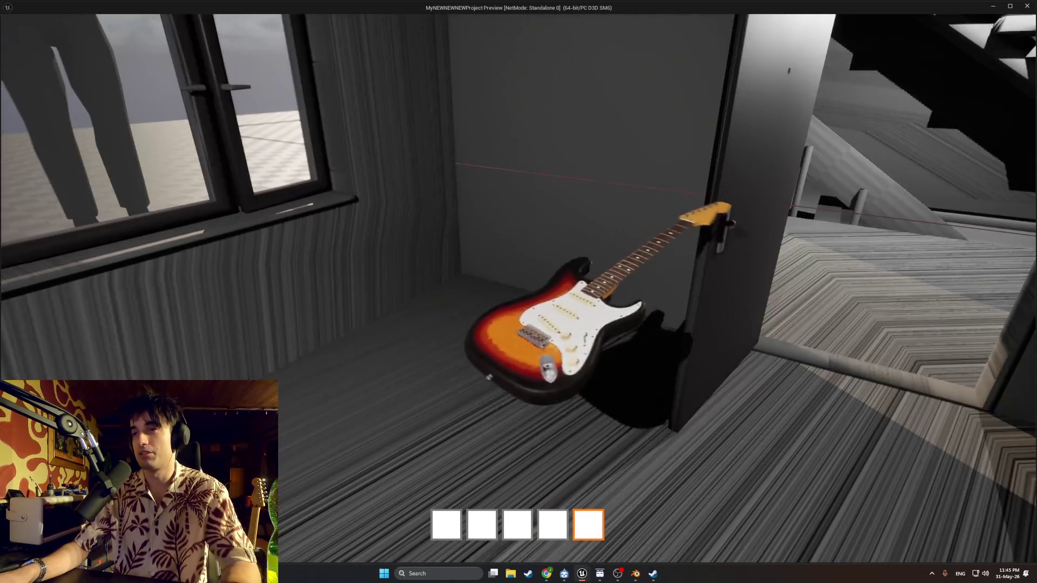
pyautogui.press('w')
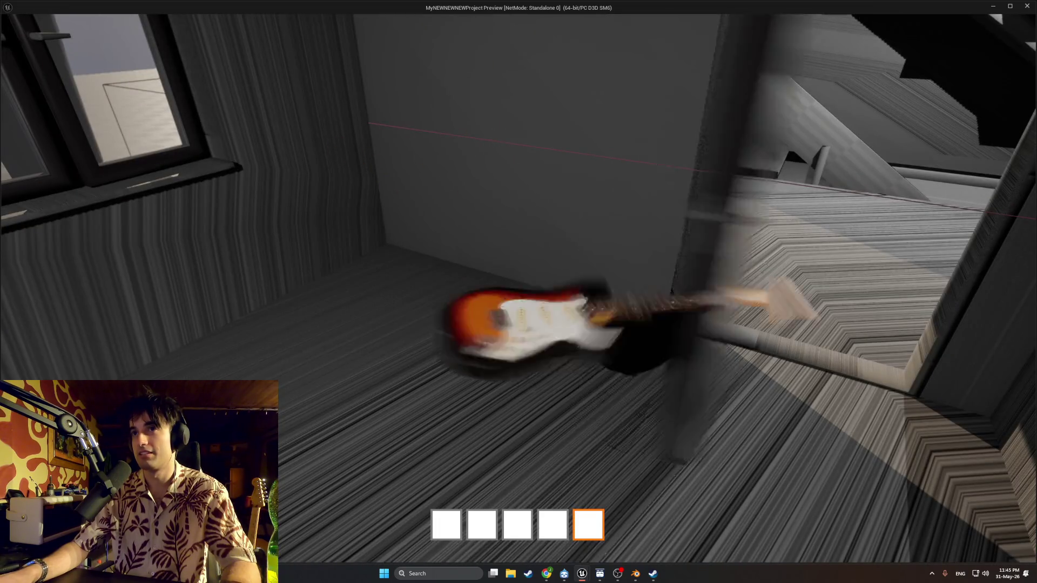
pyautogui.press('w')
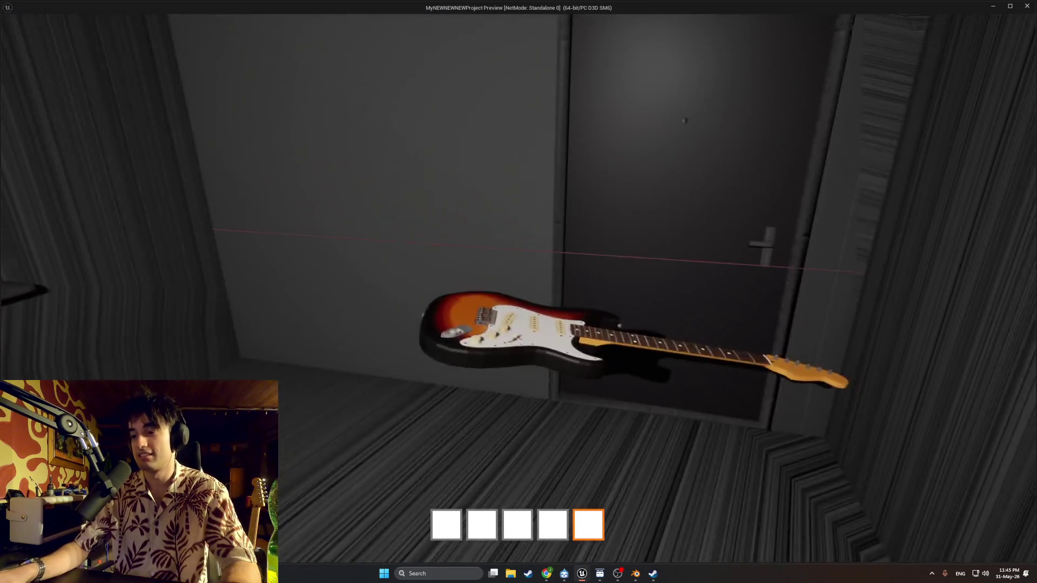
pyautogui.press('w')
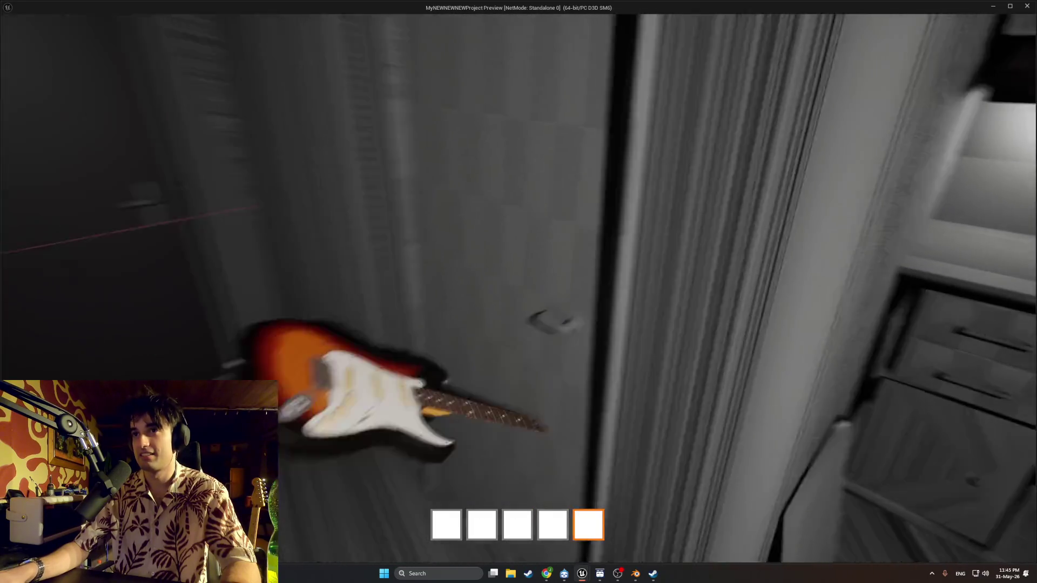
pyautogui.press('w')
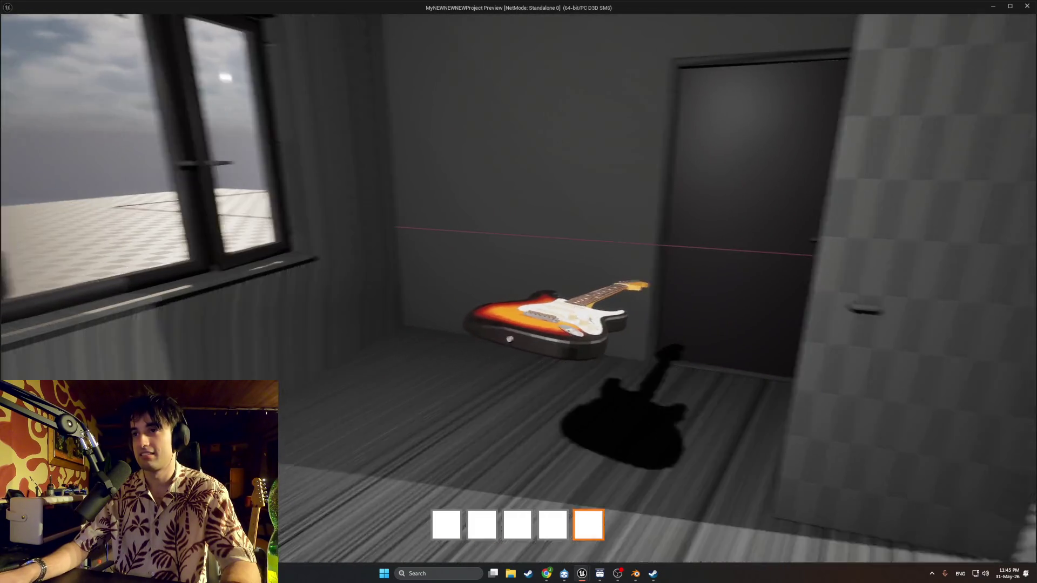
pyautogui.press('w')
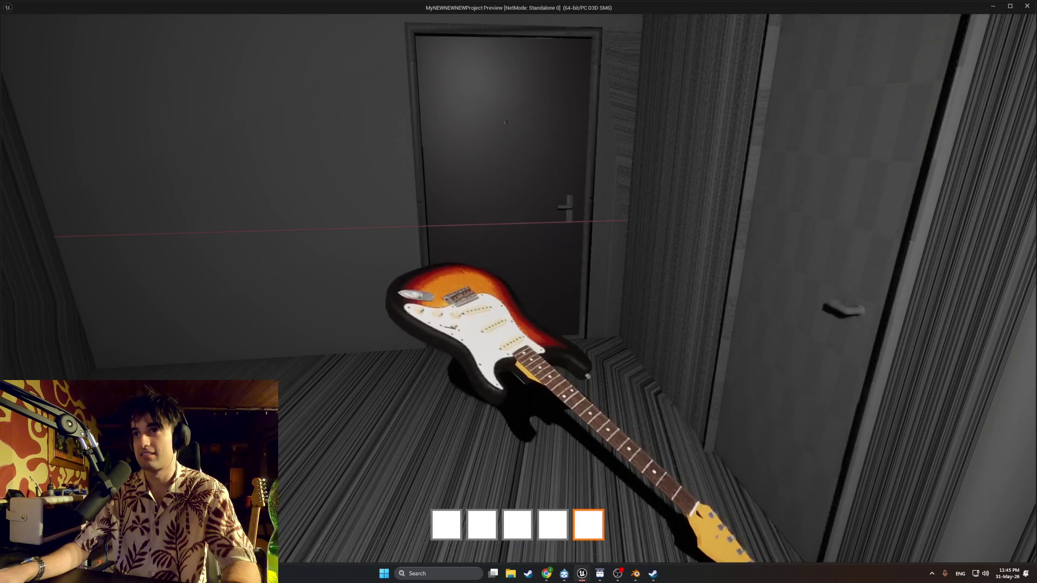
pyautogui.press('w')
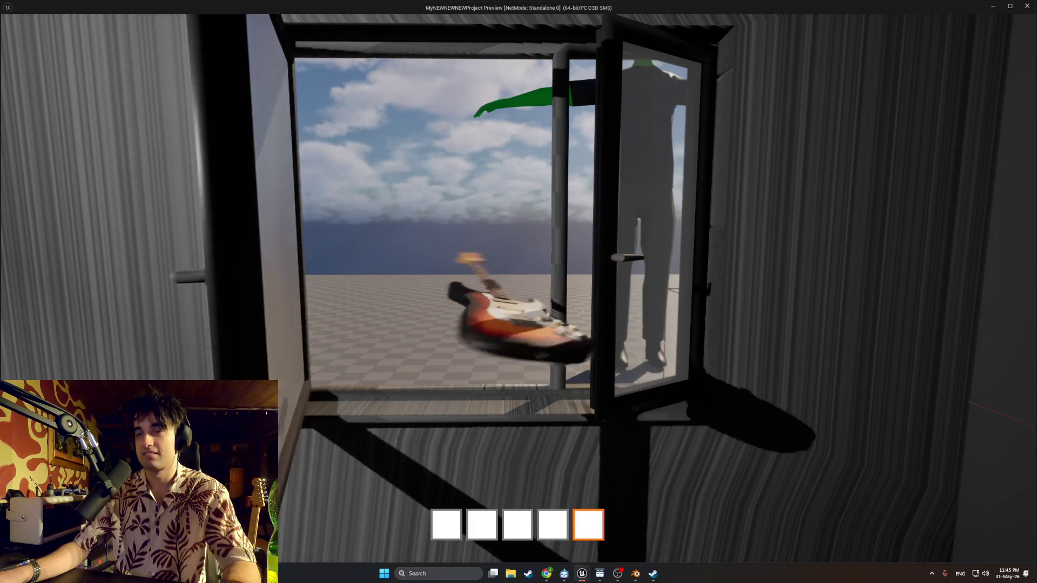
# Step: Push the guitar out over the window sill and step back
pyautogui.press('w')
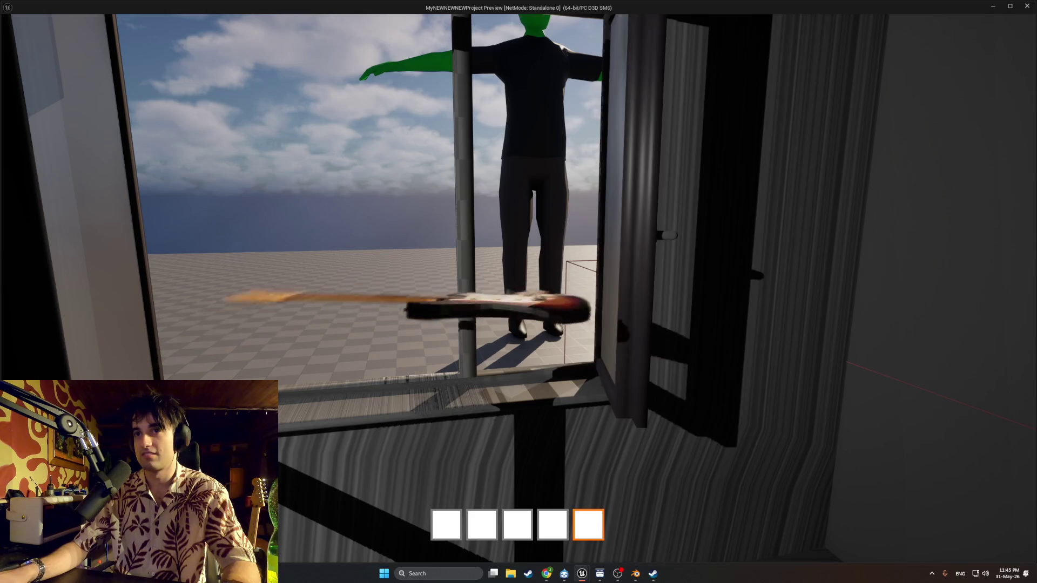
pyautogui.press('w')
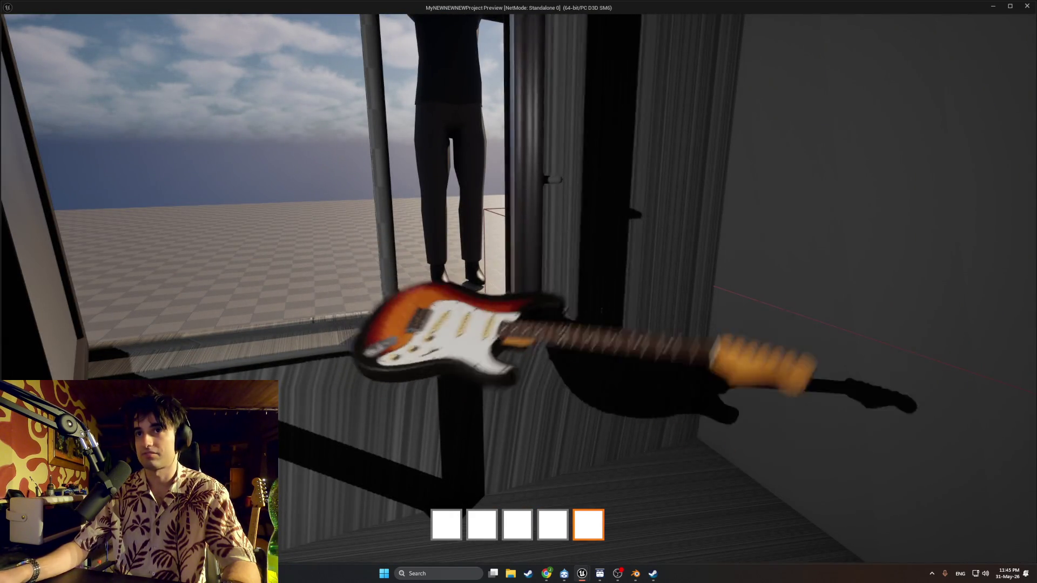
pyautogui.press('s')
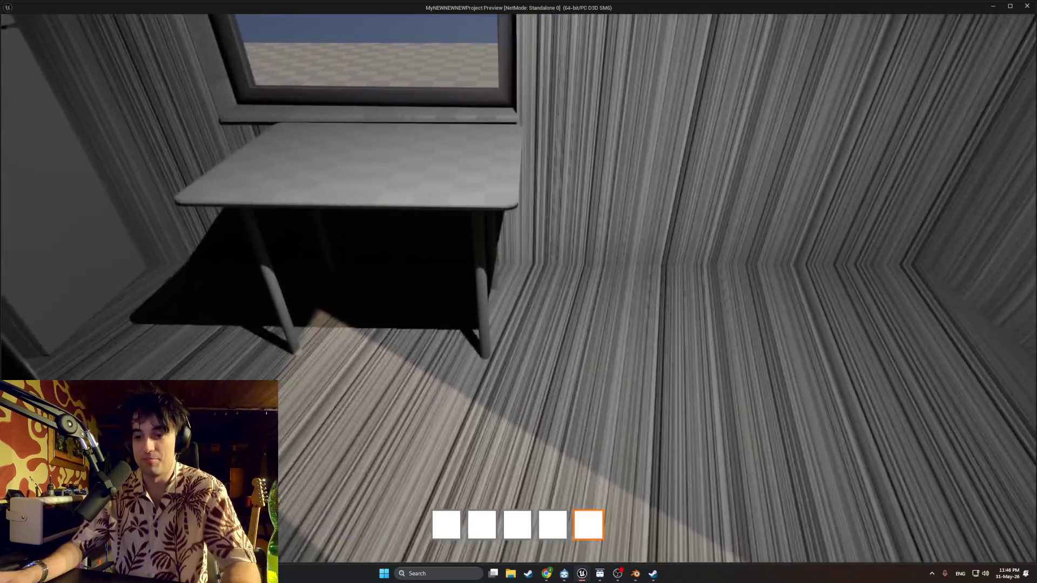
# Step: Stop the standalone preview with Esc, then briefly show and hide Chrome
pyautogui.press('Escape')
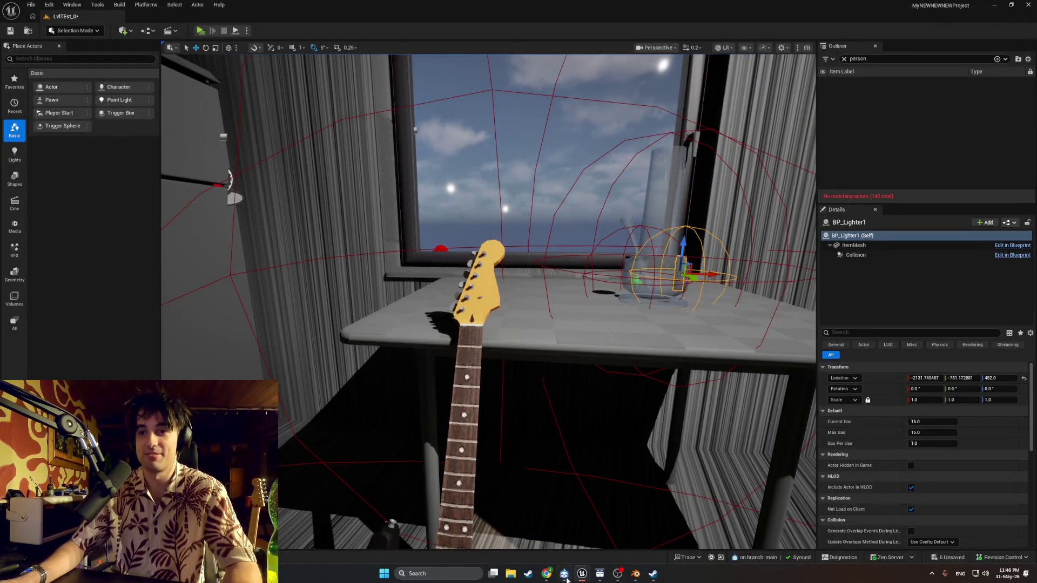
pyautogui.click(546, 573)
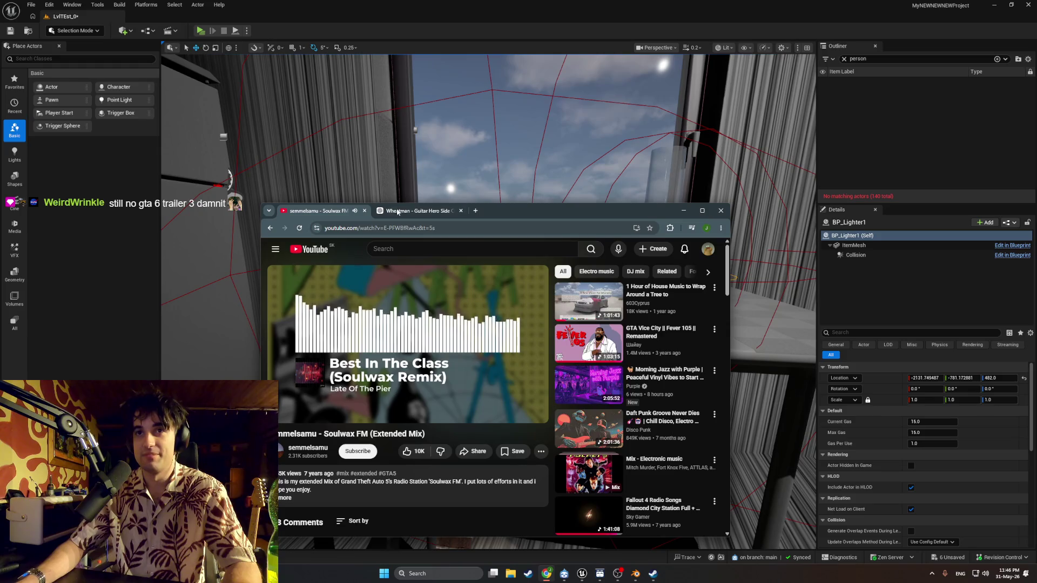
pyautogui.click(547, 574)
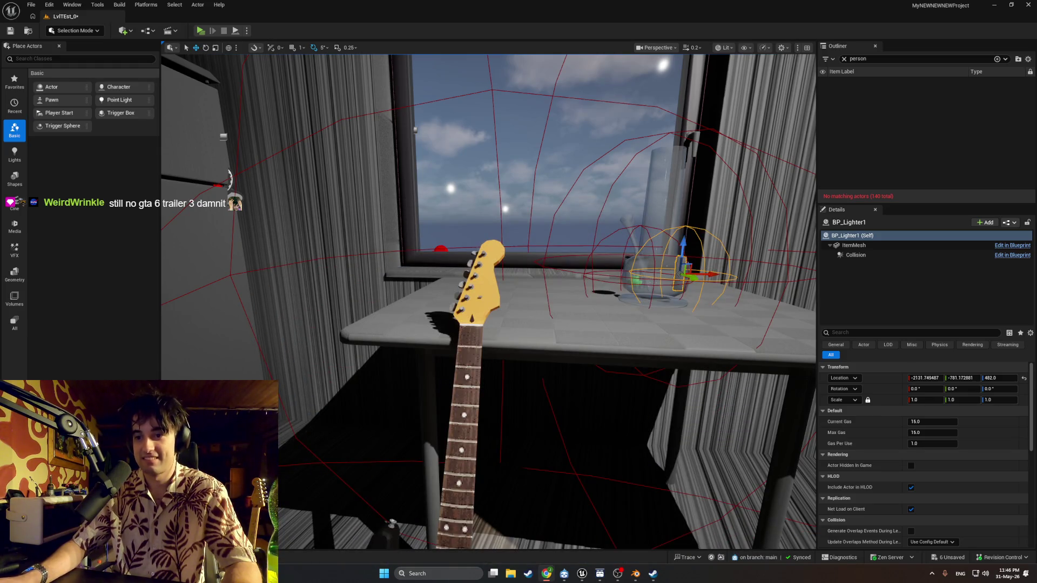
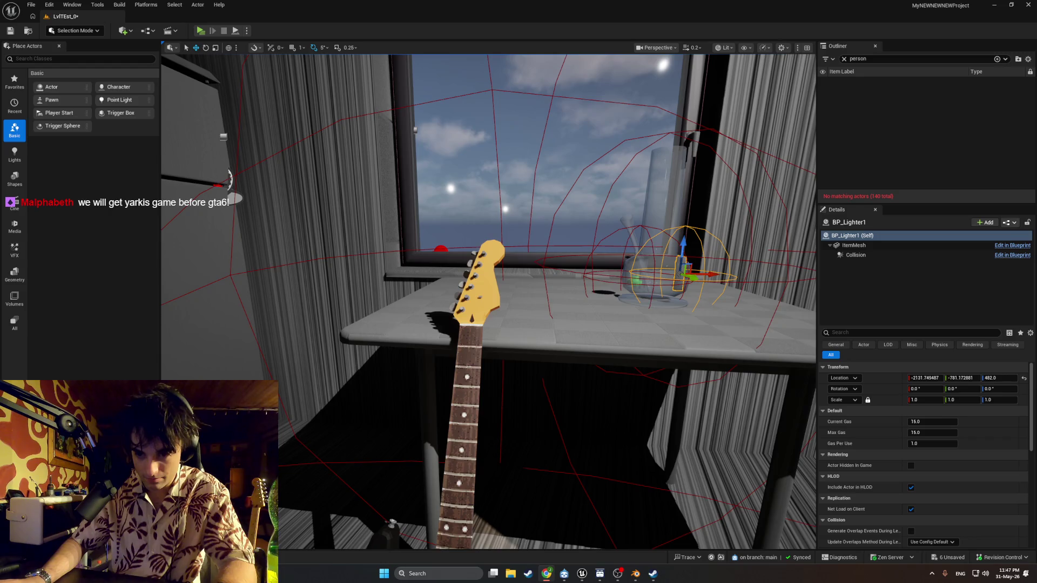
# Step: Send a chat message made of five copies of an emote to the streamer's chat
pyautogui.hotkey('alt', 'Tab')
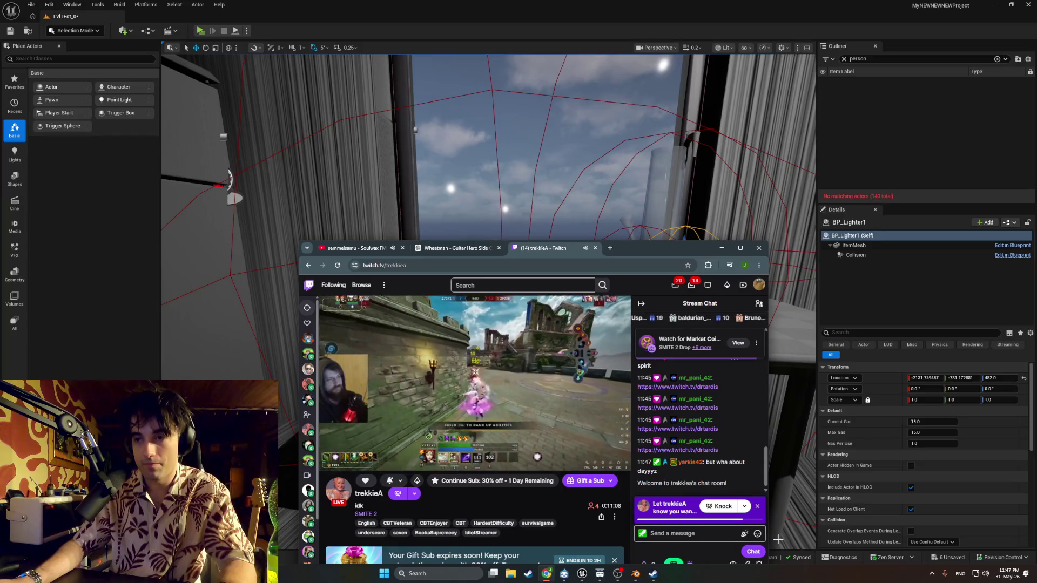
pyautogui.click(757, 534)
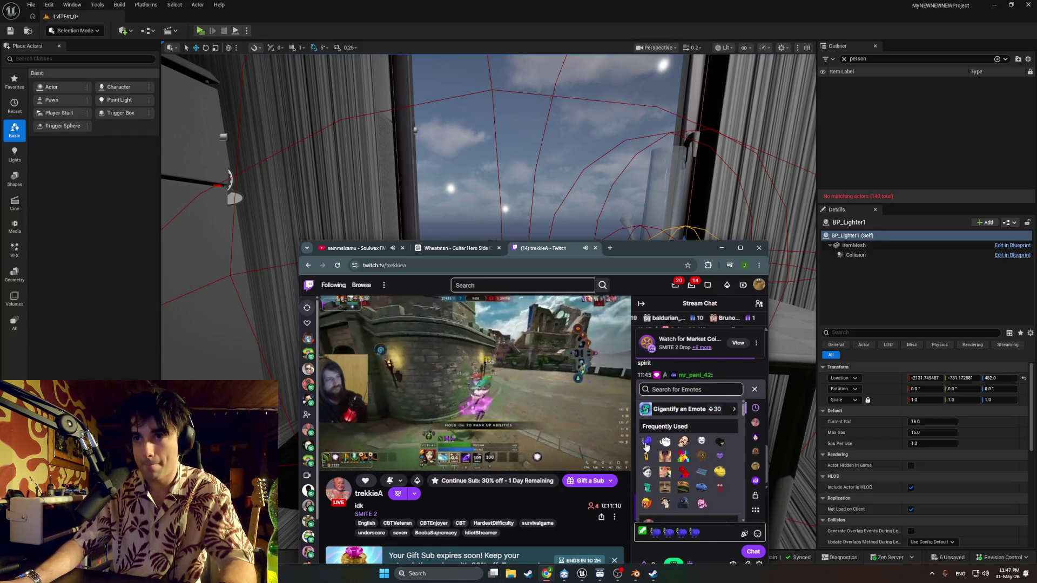
pyautogui.click(758, 534)
pyautogui.click(758, 534)
pyautogui.click(666, 442)
pyautogui.click(666, 443)
pyautogui.click(666, 442)
pyautogui.click(666, 443)
pyautogui.click(665, 442)
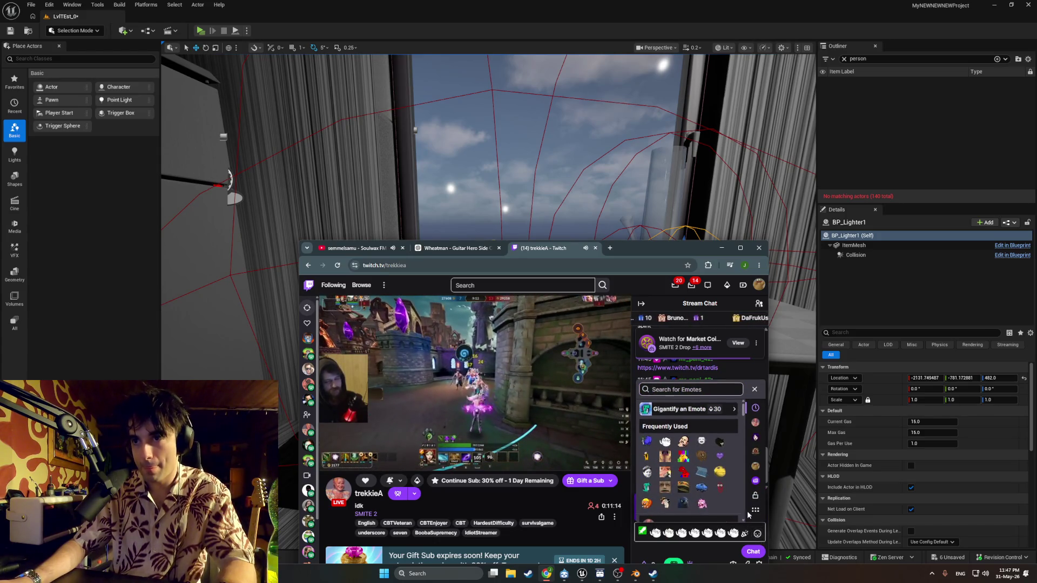
pyautogui.press('Return')
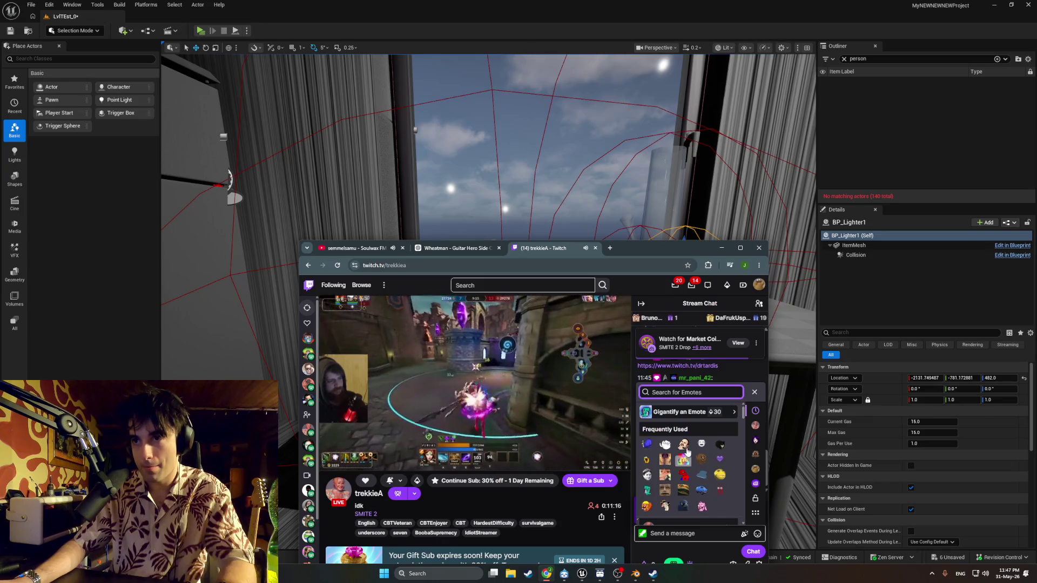
# Step: Send a second emote message with three copies of a different emote
pyautogui.click(720, 489)
pyautogui.click(720, 488)
pyautogui.click(720, 489)
pyautogui.click(719, 489)
pyautogui.click(720, 489)
pyautogui.click(719, 489)
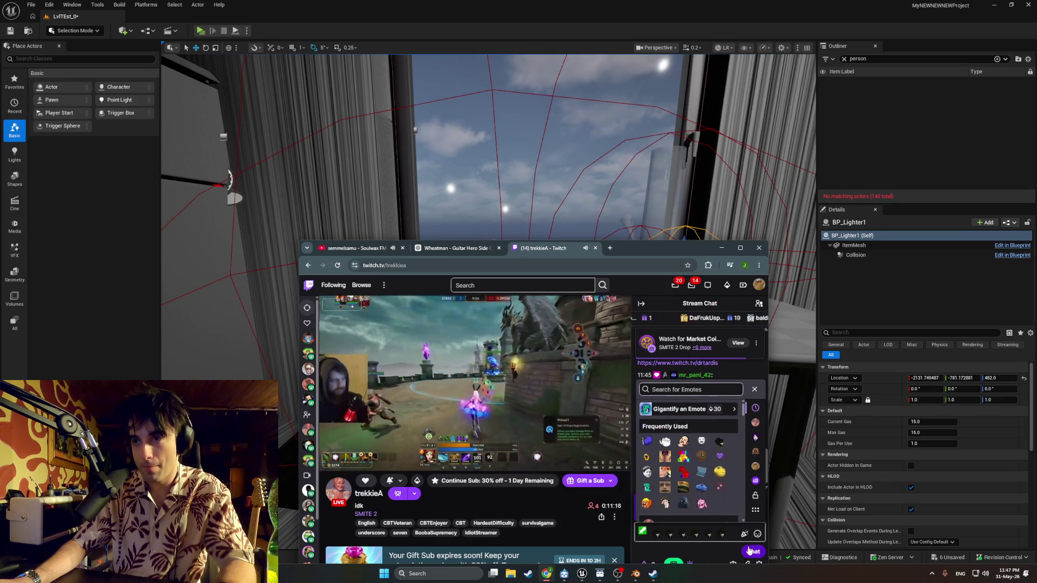
pyautogui.click(693, 533)
pyautogui.press('Return')
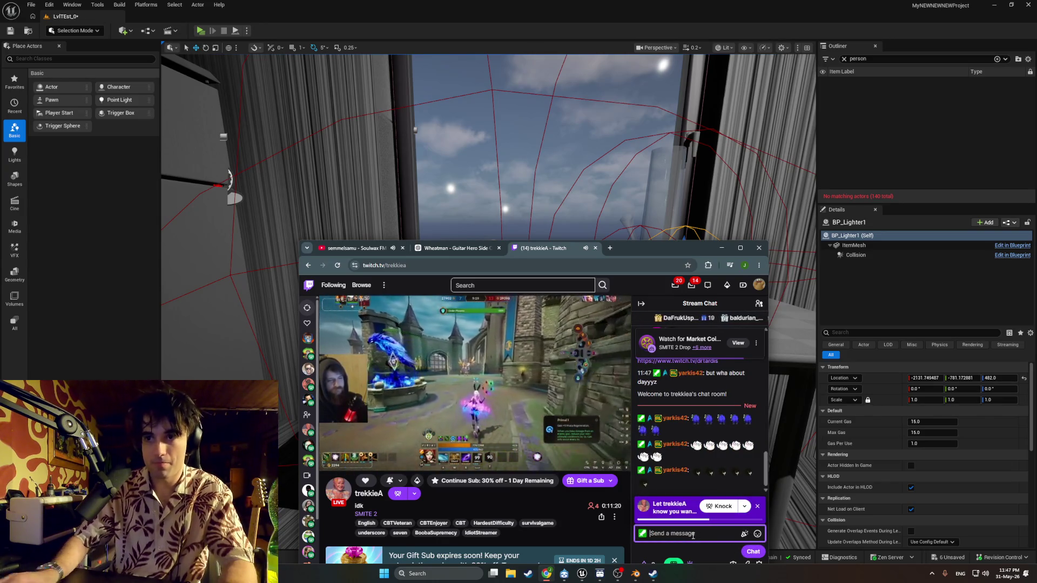
# Step: Send 'dayz' and then 'ye' as separate chat messages
pyautogui.write('dayz')
pyautogui.press('Return')
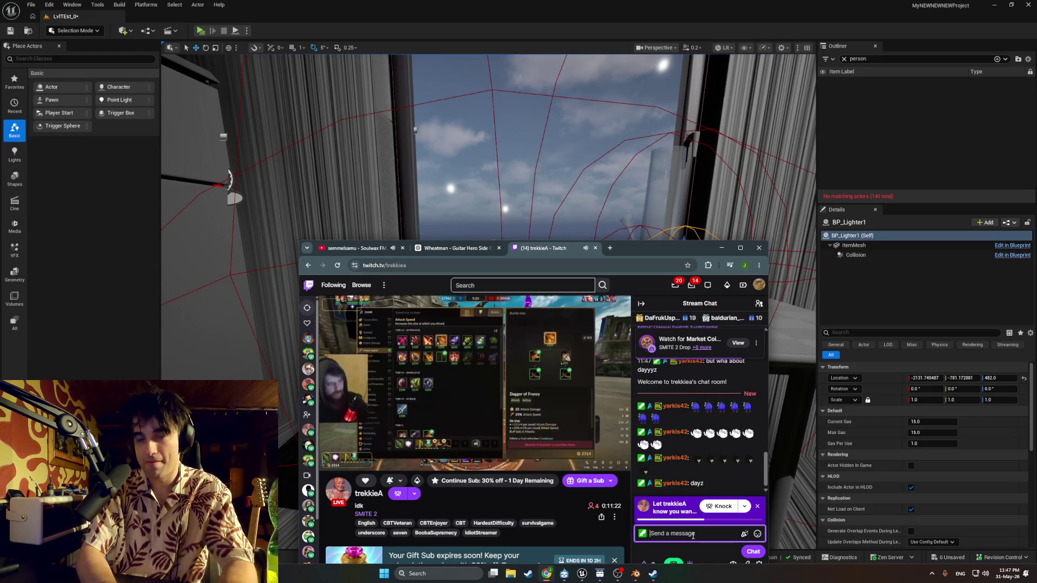
pyautogui.press('Return')
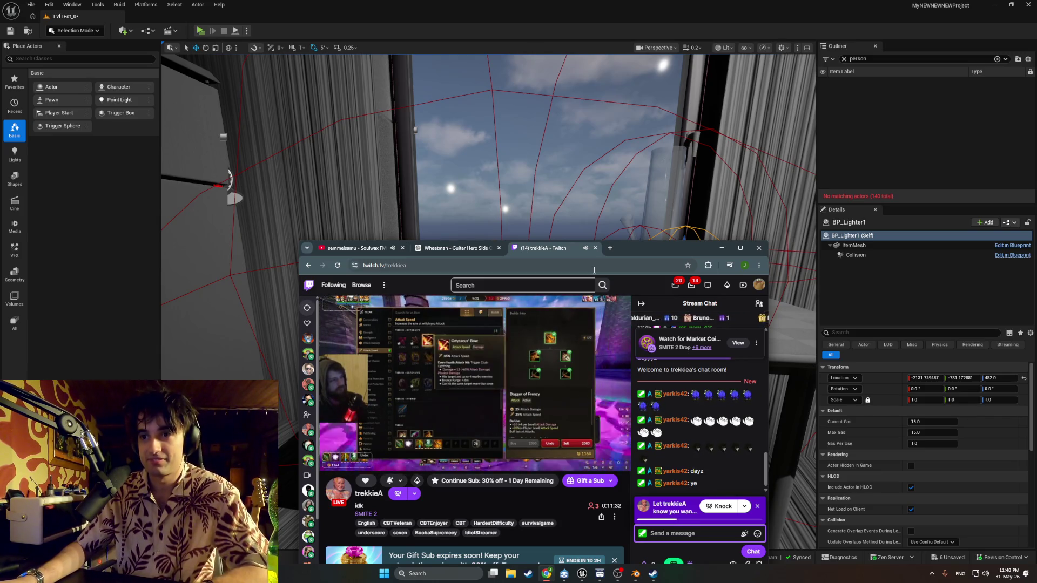
# Step: Maximize the Chrome window so the Twitch stream fills the entire screen
pyautogui.moveTo(310, 405)
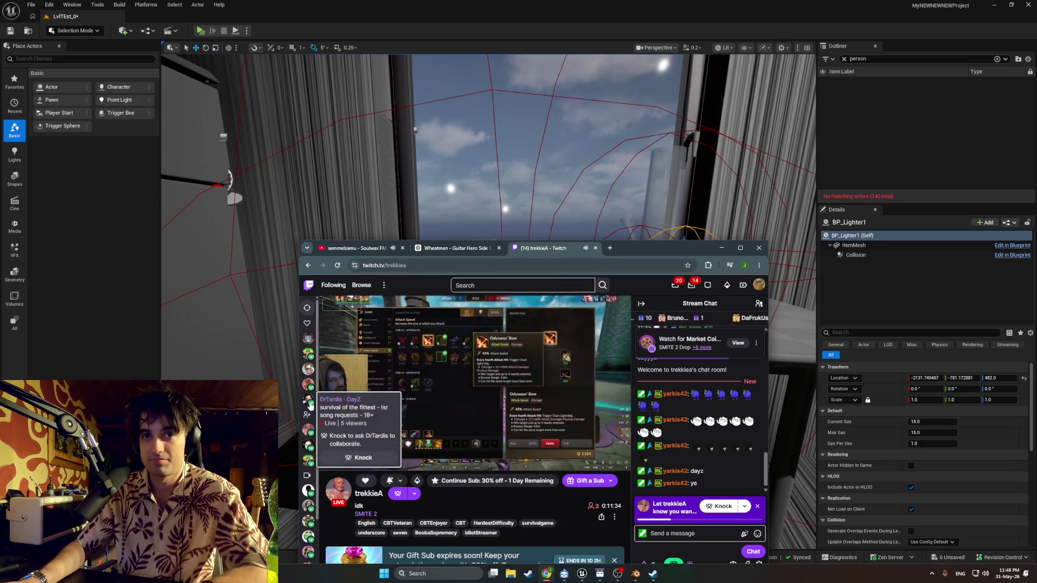
pyautogui.moveTo(308, 430)
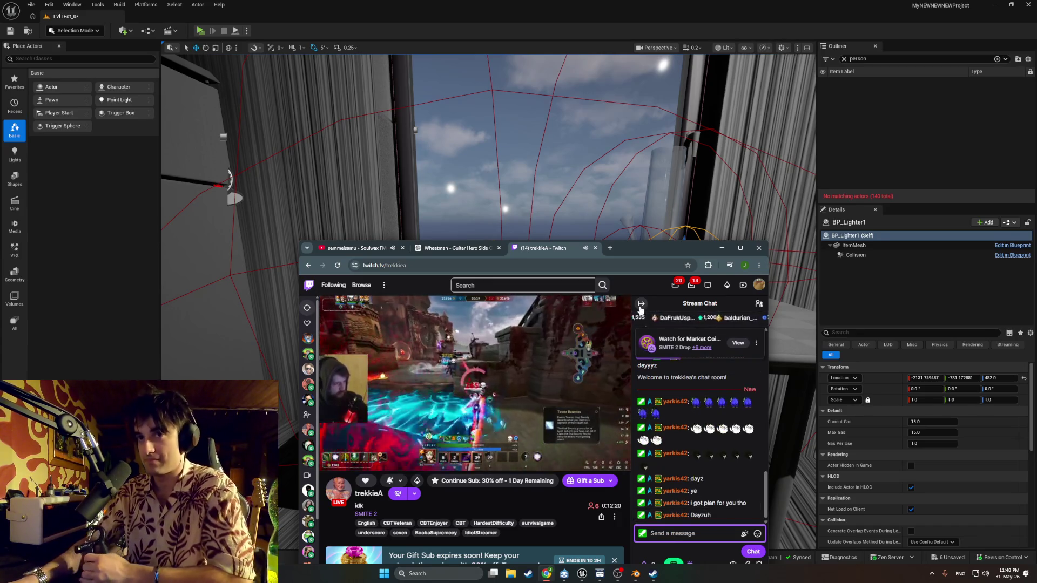
pyautogui.moveTo(641, 257)
pyautogui.mouseDown()
pyautogui.moveTo(712, 367)
pyautogui.moveTo(702, 572)
pyautogui.moveTo(834, 384)
pyautogui.moveTo(713, 233)
pyautogui.moveTo(671, 4)
pyautogui.mouseUp()
pyautogui.moveTo(43, 207)
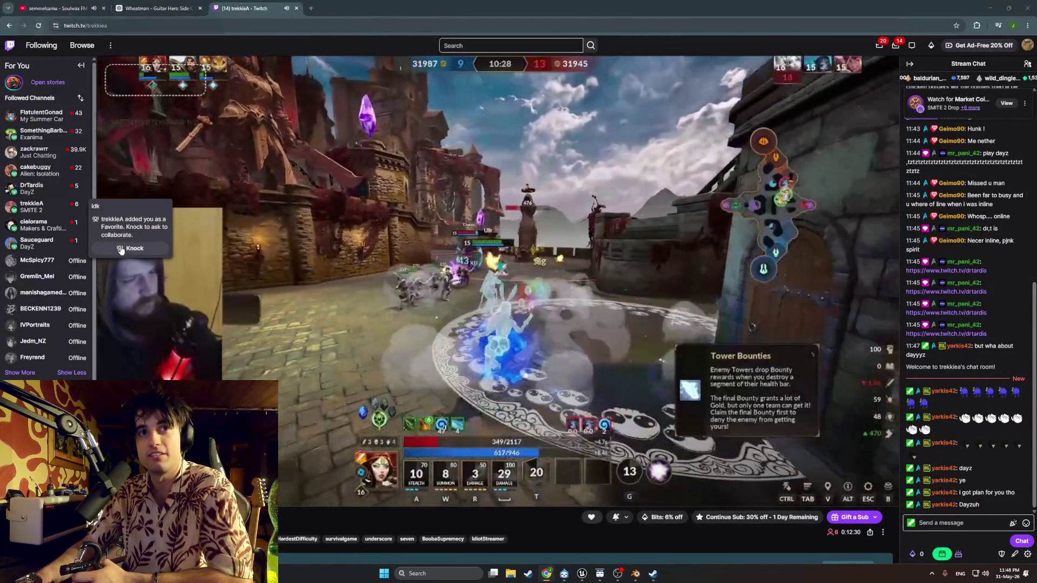
# Step: Knock to collaborate with the streamer, dismiss the mic prompt, cancel ending, and show the call chat
pyautogui.click(121, 249)
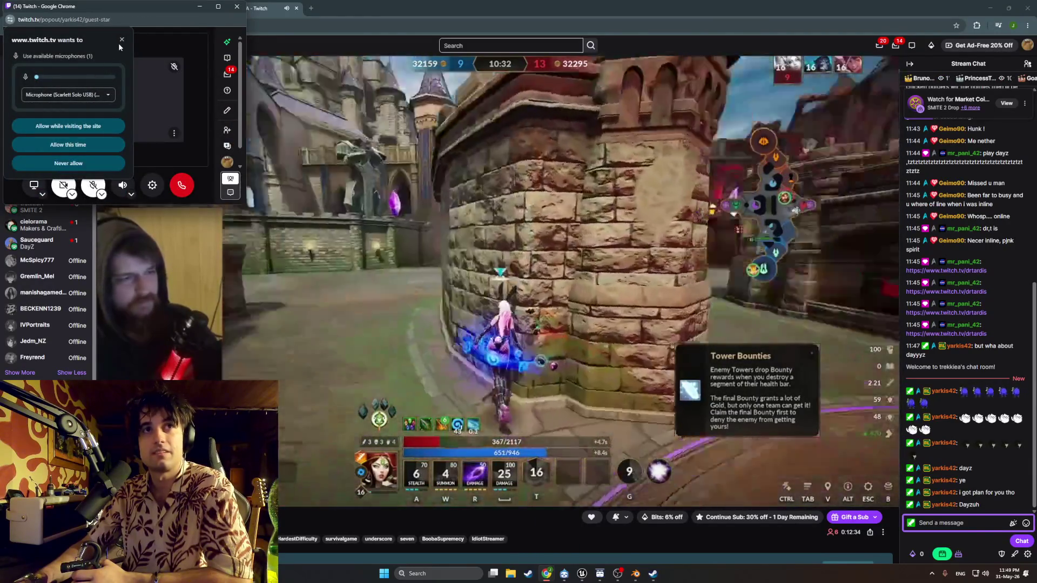
pyautogui.click(121, 40)
pyautogui.click(177, 182)
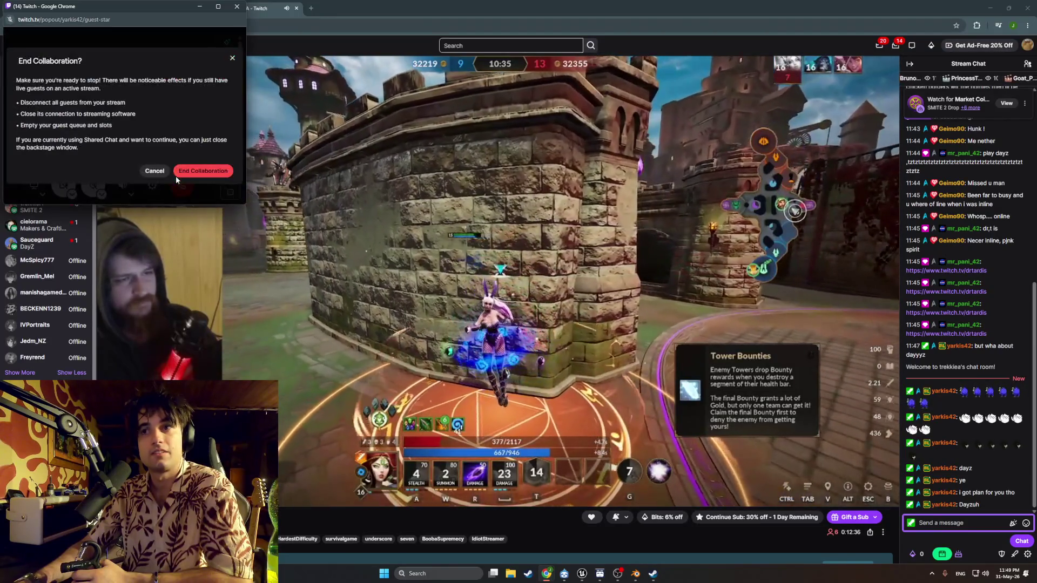
pyautogui.click(158, 173)
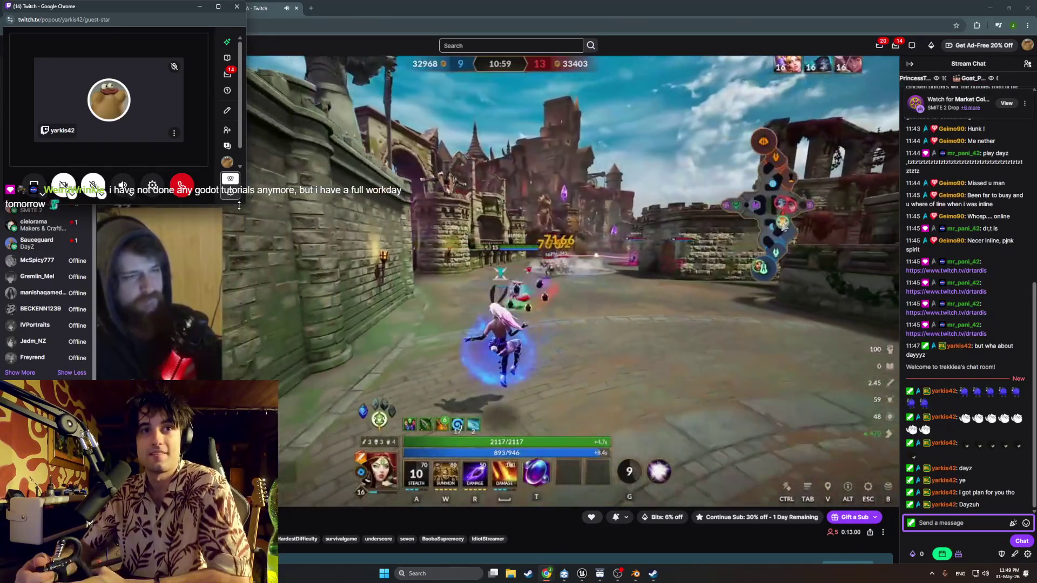
pyautogui.click(230, 179)
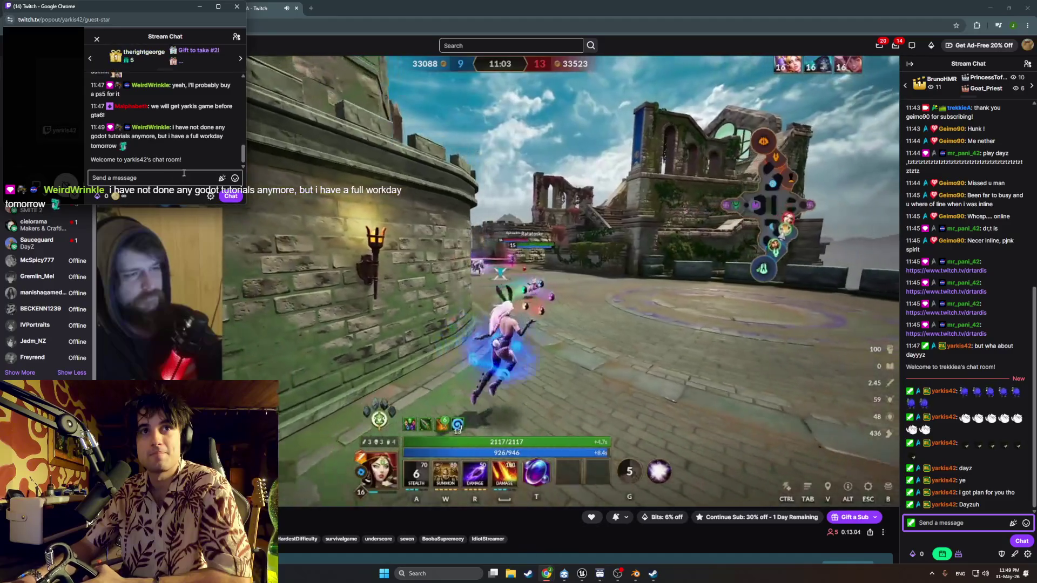
# Step: Center the guest-star window, close its chat to reveal the management panel, and enlarge it
pyautogui.moveTo(139, 11); pyautogui.dragTo(364, 126)
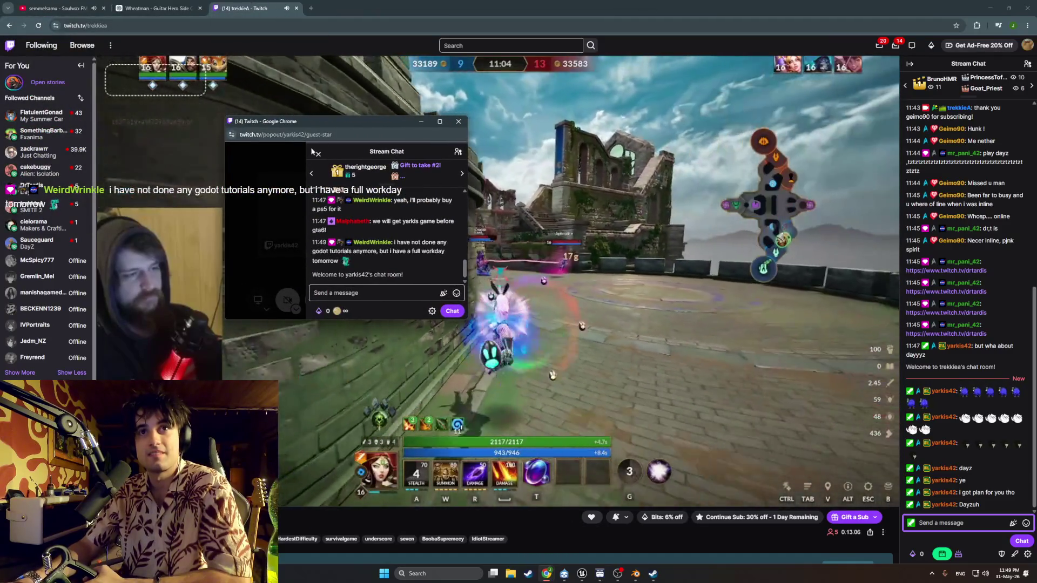
pyautogui.click(322, 155)
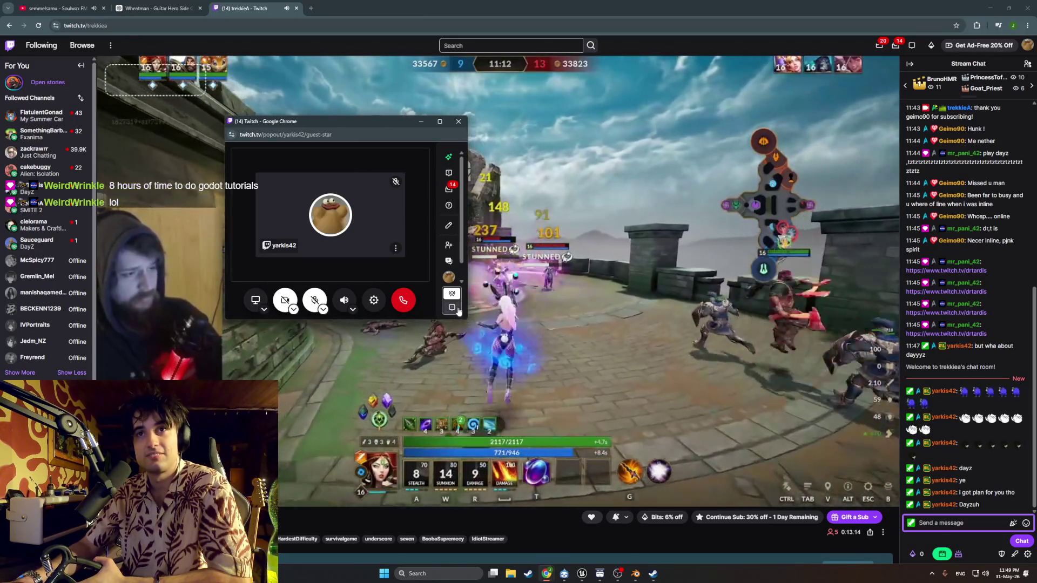
pyautogui.moveTo(466, 318)
pyautogui.mouseDown()
pyautogui.moveTo(573, 365)
pyautogui.moveTo(643, 376)
pyautogui.mouseUp()
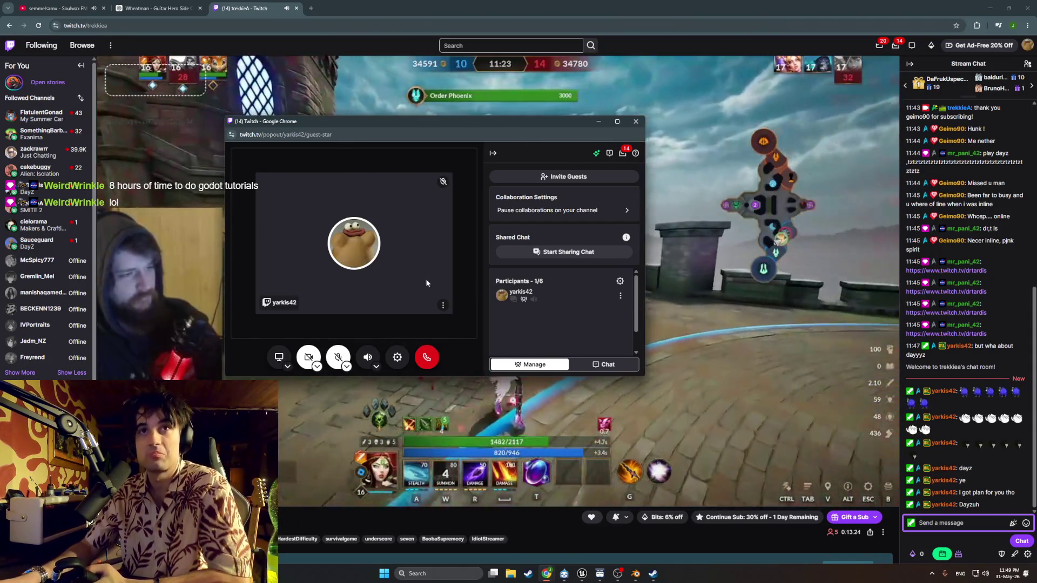
pyautogui.moveTo(55, 224)
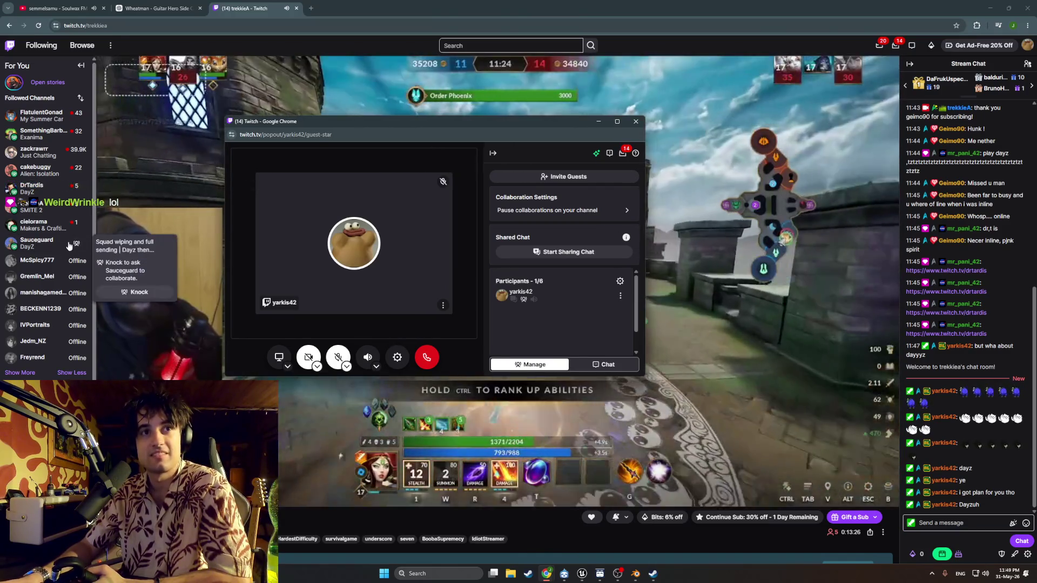
pyautogui.moveTo(63, 197)
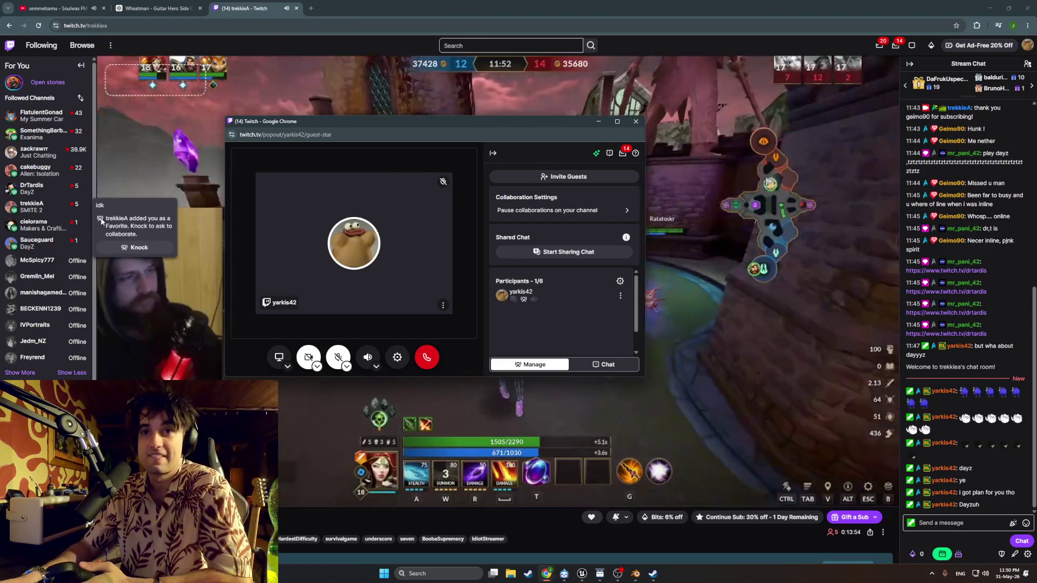
pyautogui.click(427, 356)
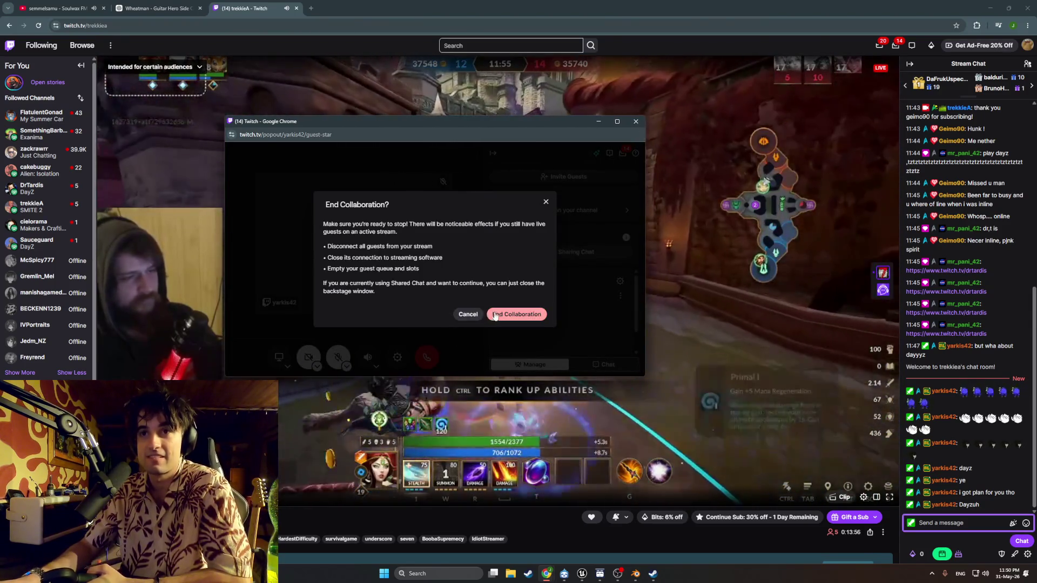
pyautogui.click(493, 316)
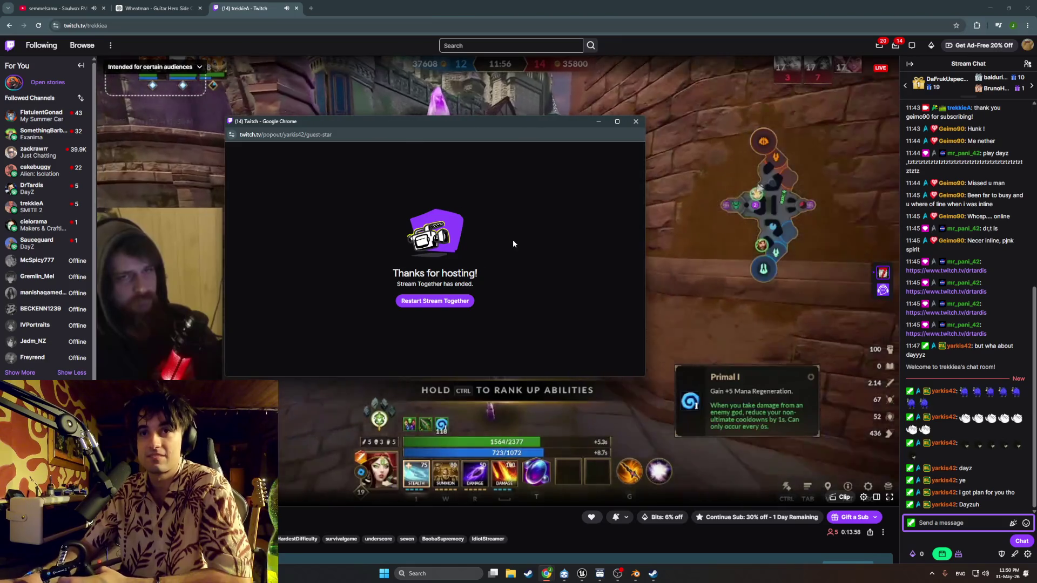
pyautogui.click(634, 121)
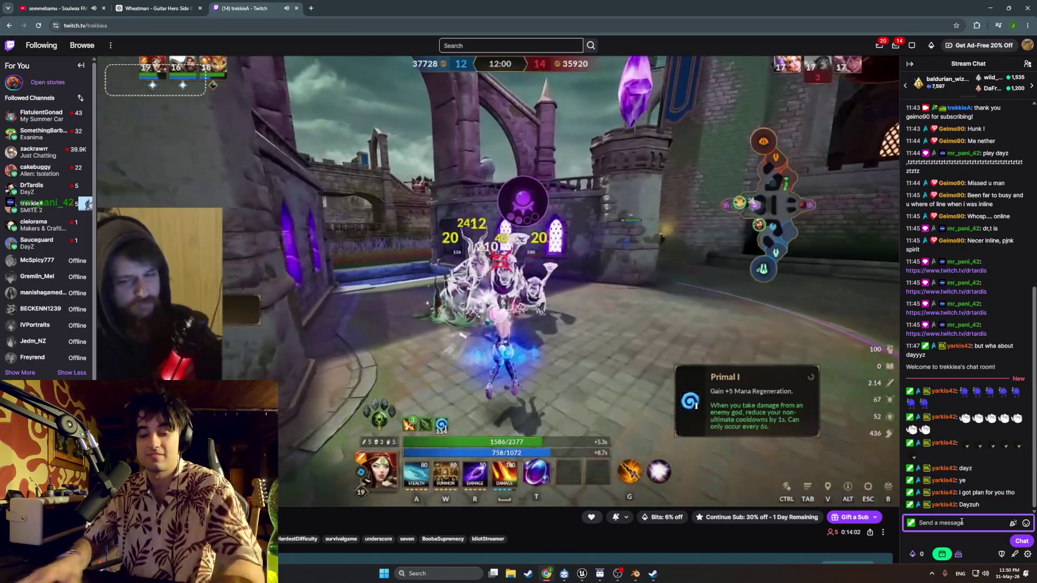
pyautogui.write('cum o')
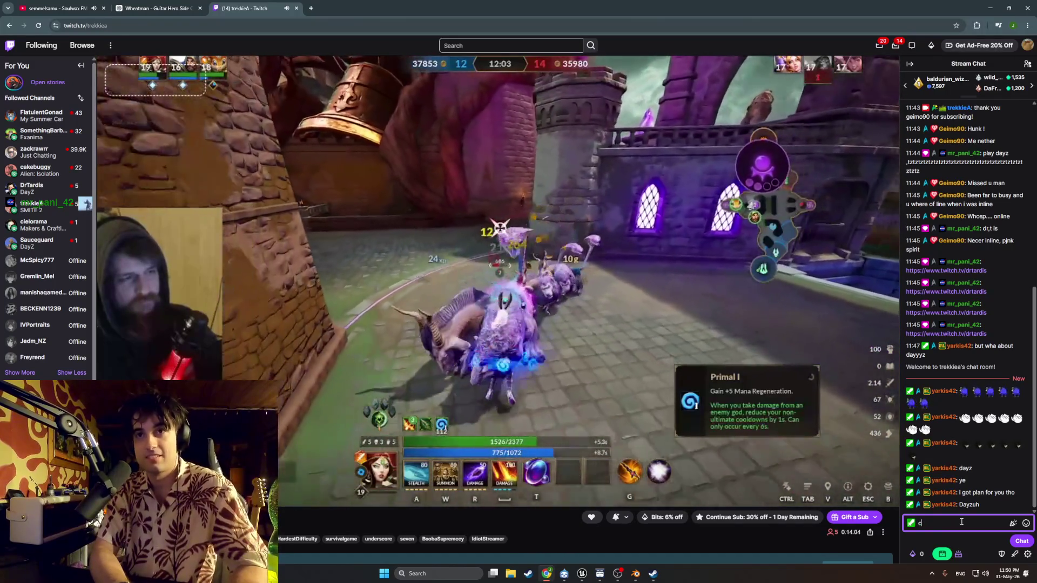
pyautogui.write('n mane')
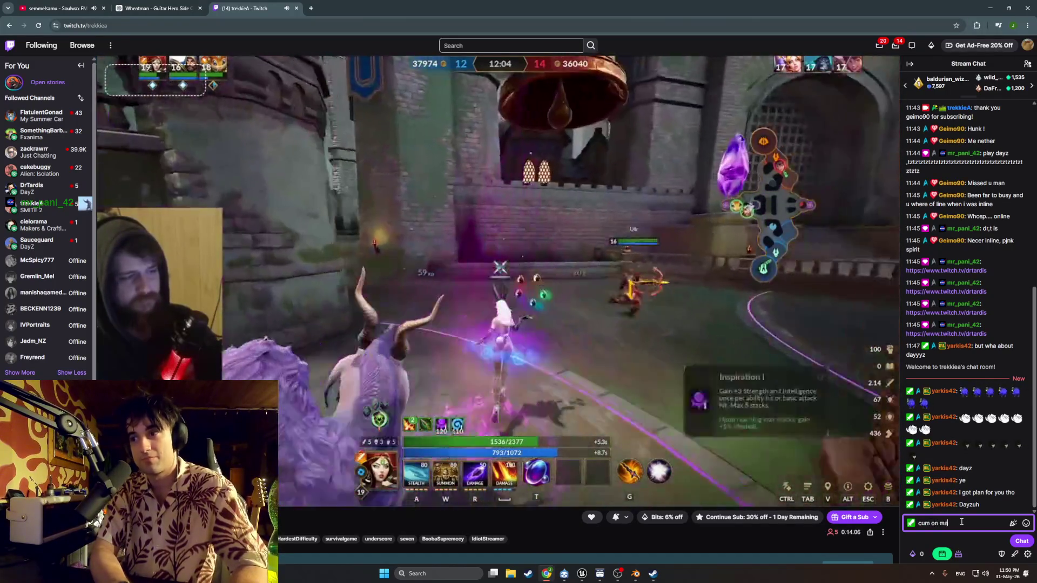
pyautogui.press('Return')
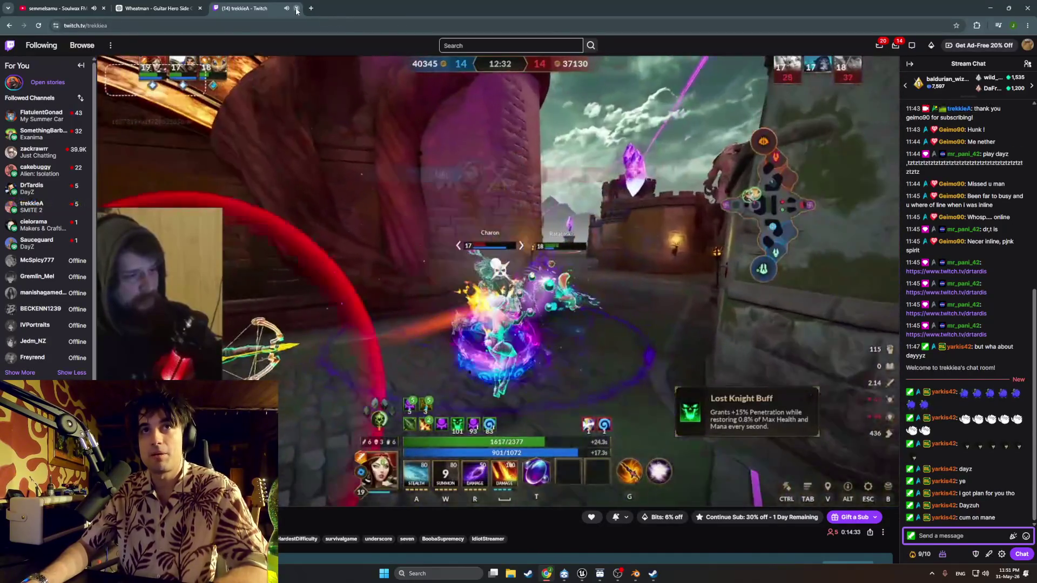
# Step: Close the Twitch tab and minimise Chrome to reveal the Unreal editor
pyautogui.click(296, 9)
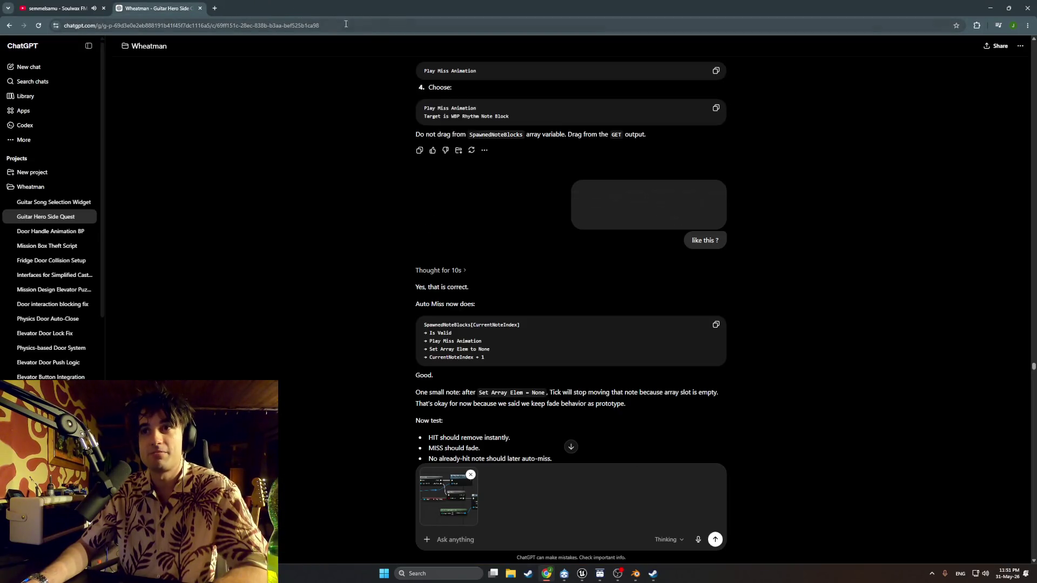
pyautogui.click(546, 574)
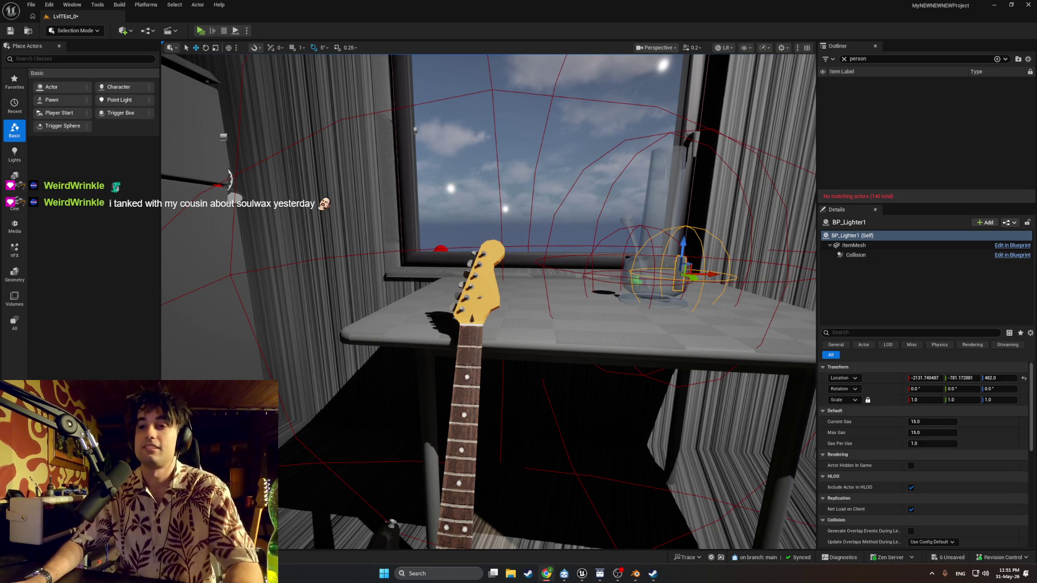
# Step: Save all six unsaved project assets with File > Save All
pyautogui.click(31, 5)
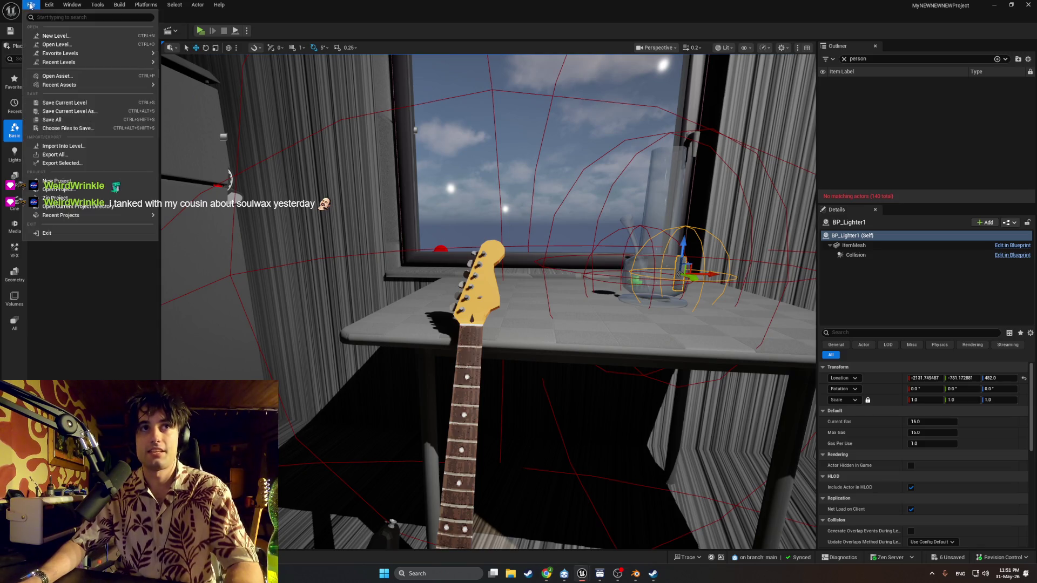
pyautogui.click(60, 119)
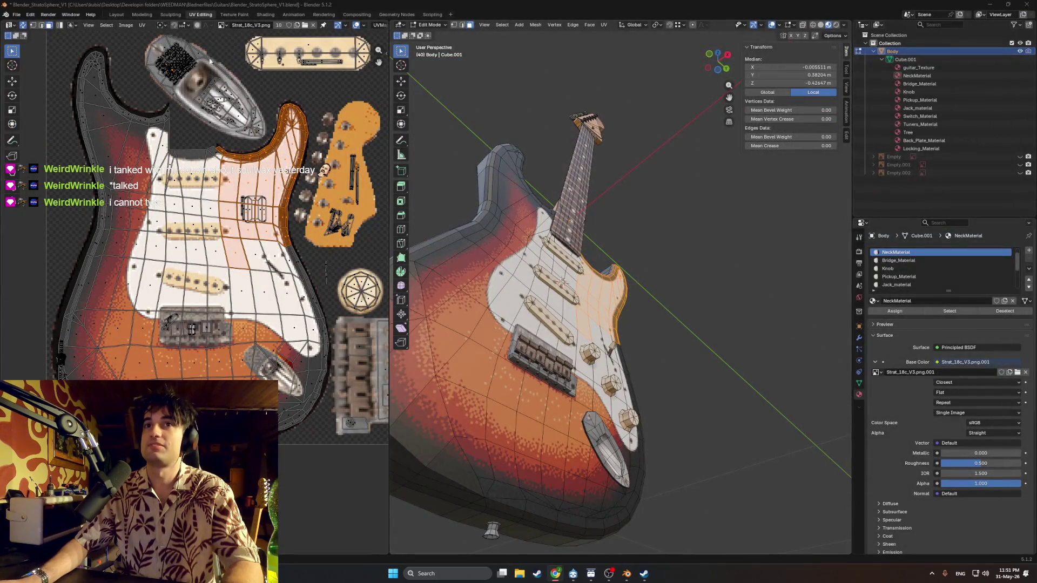
# Step: Cancel the accidental pickguard scaling, save StratoSphere_V1, and close the Epic launcher and Blender
pyautogui.moveTo(523, 122); pyautogui.dragTo(606, 174)
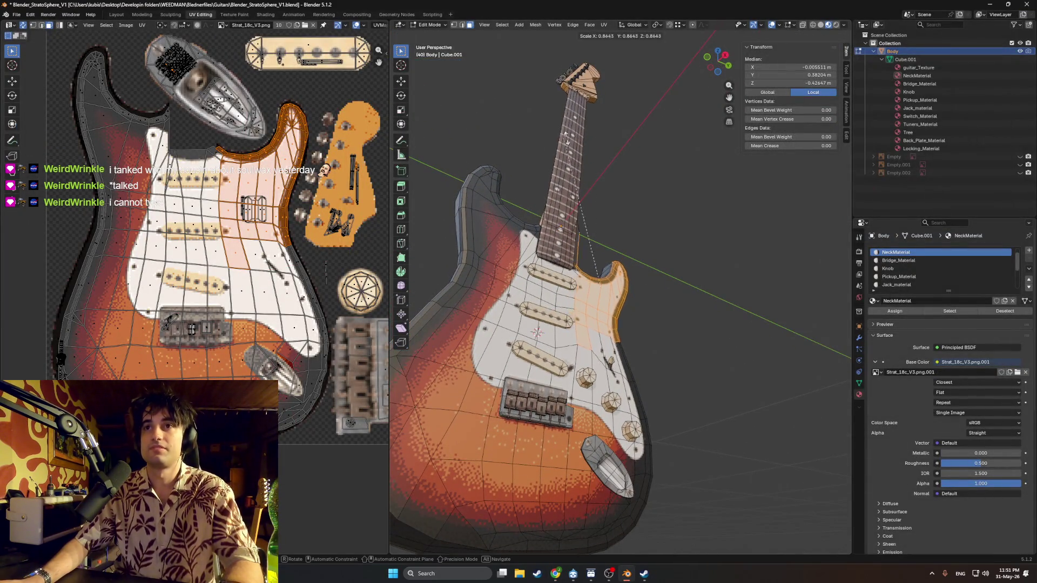
pyautogui.press('s')
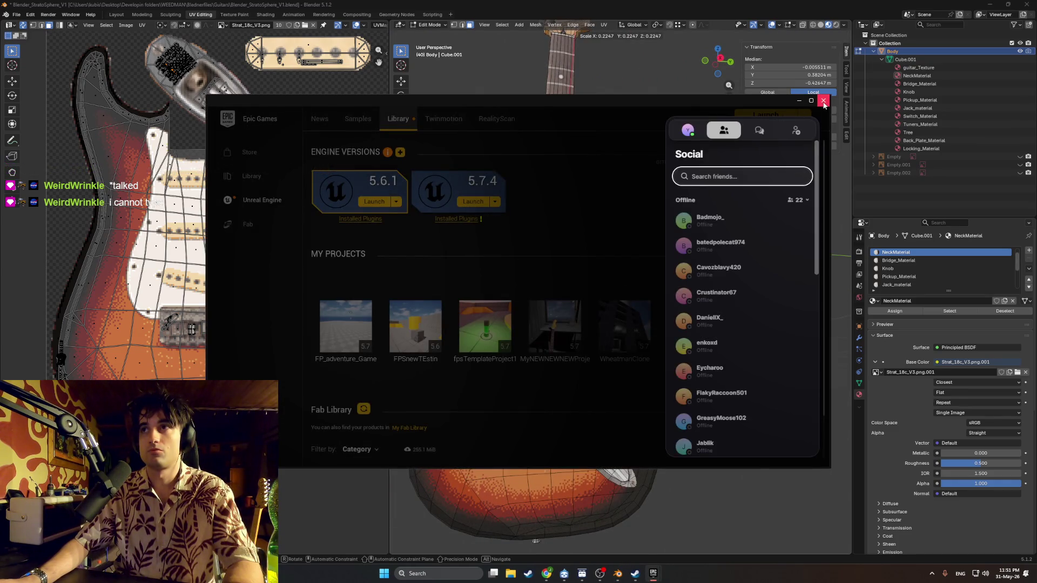
pyautogui.click(823, 102)
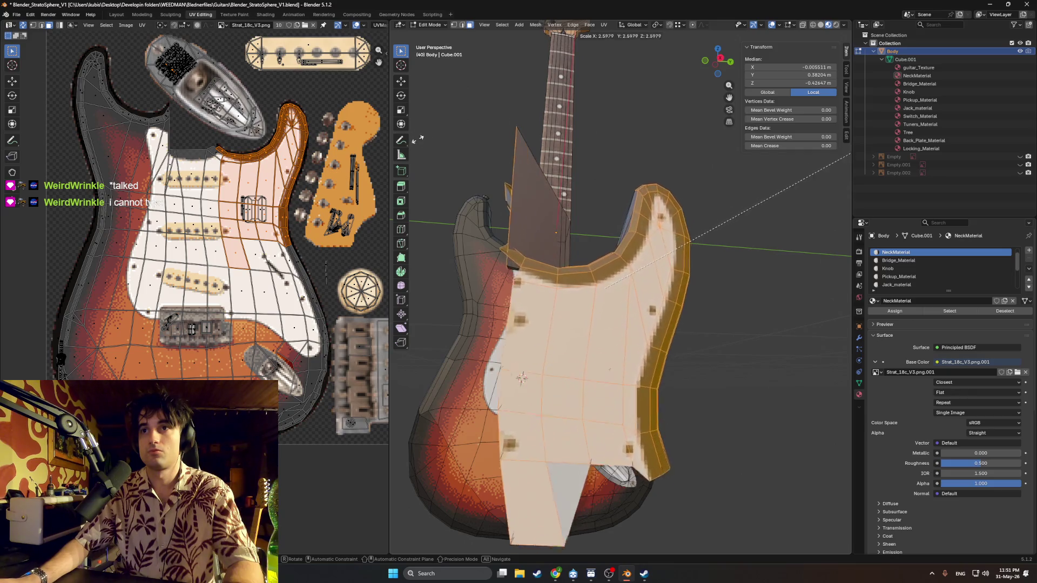
pyautogui.press('Escape')
pyautogui.hotkey('ctrl', 's')
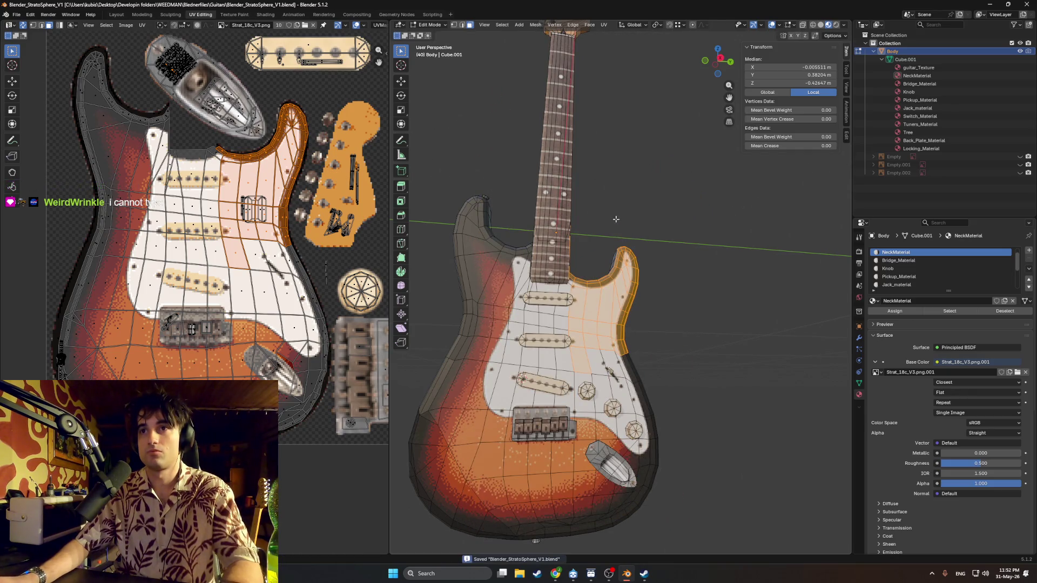
pyautogui.click(1025, 4)
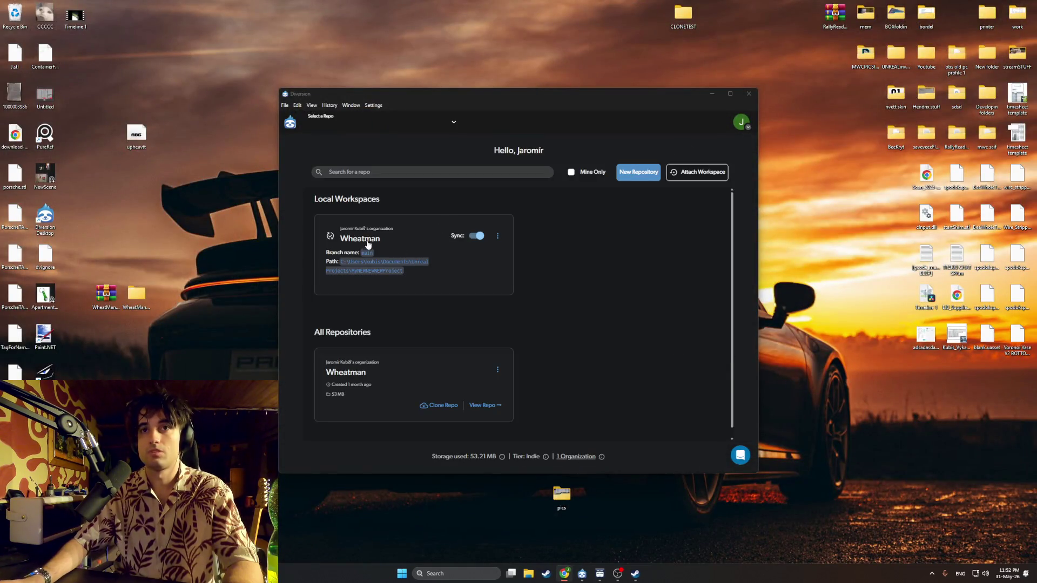
# Step: Check all Wheatman Content files and draft 'Added Steat, UI now plays song, IA_Equipped_Interact'
pyautogui.click(370, 245)
pyautogui.click(320, 204)
pyautogui.click(364, 408)
pyautogui.write('Added Strat,')
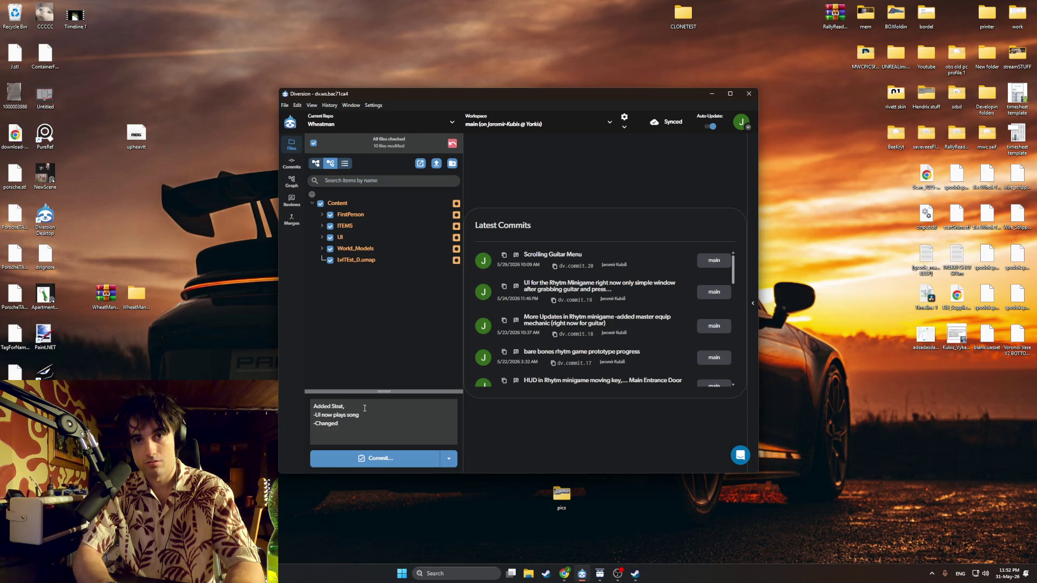
pyautogui.write('/')
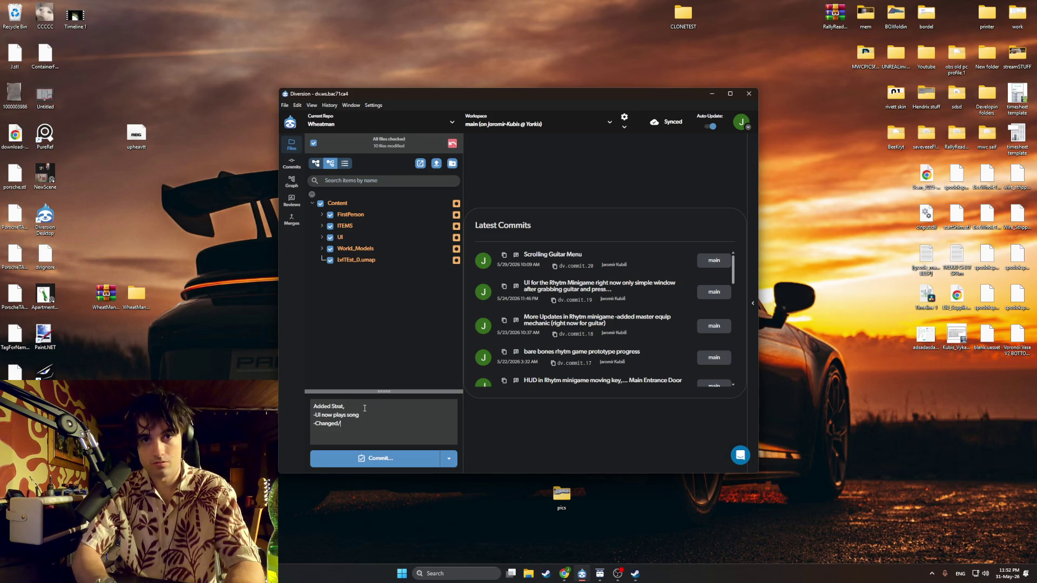
pyautogui.write('Aed')
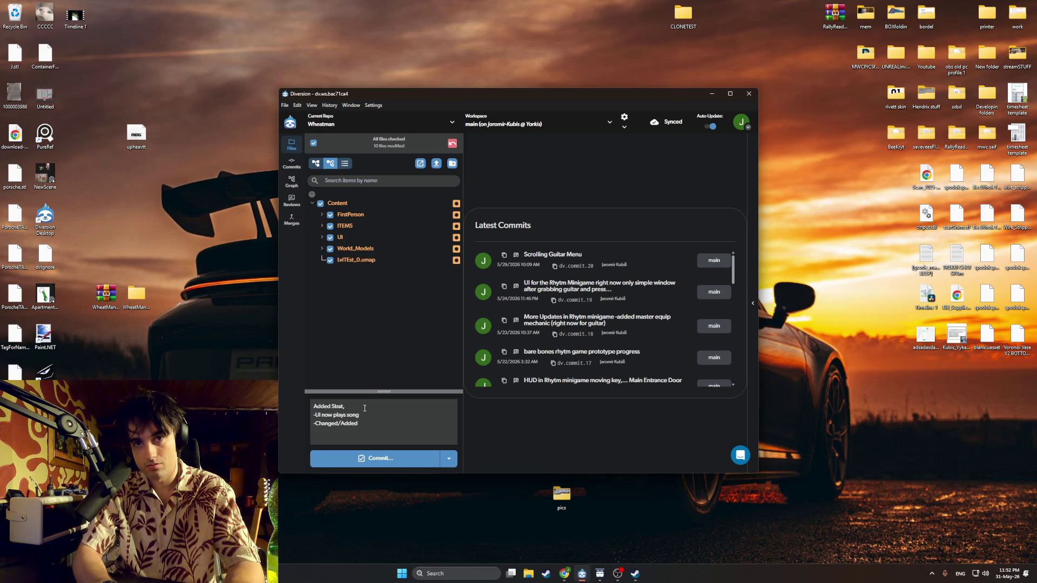
pyautogui.write('on')
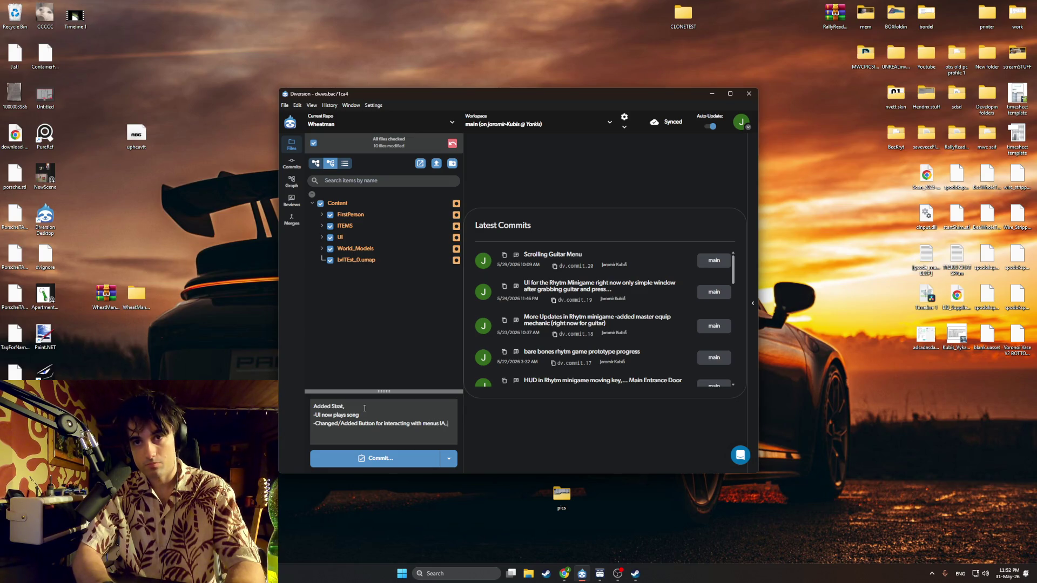
pyautogui.write('Equ')
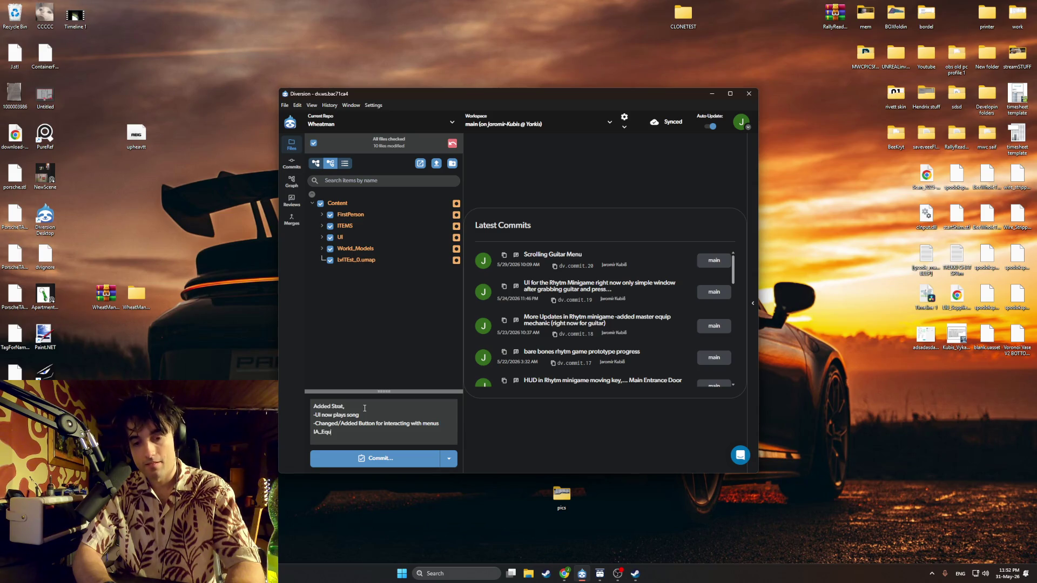
pyautogui.press('BackSpace')
pyautogui.press('BackSpace')
pyautogui.write('u')
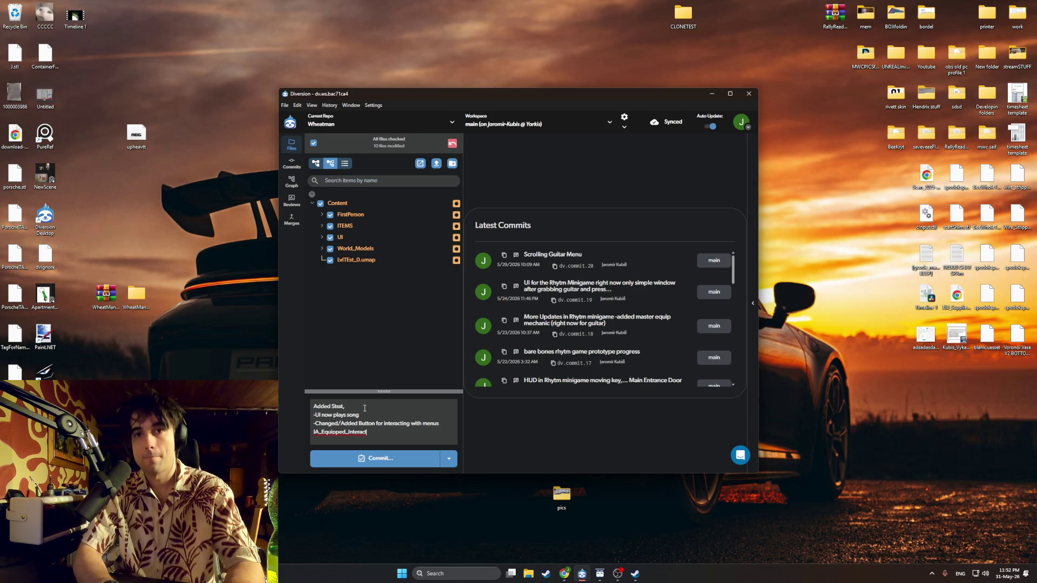
pyautogui.click(364, 408)
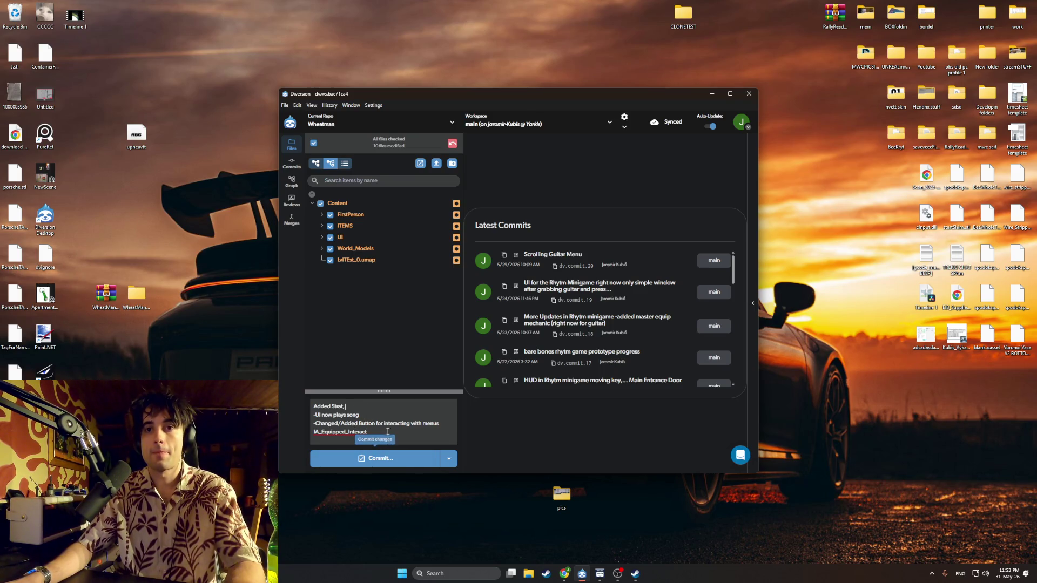
# Step: Commit the 10 checked files and go back to Diversion's repository home
pyautogui.click(380, 457)
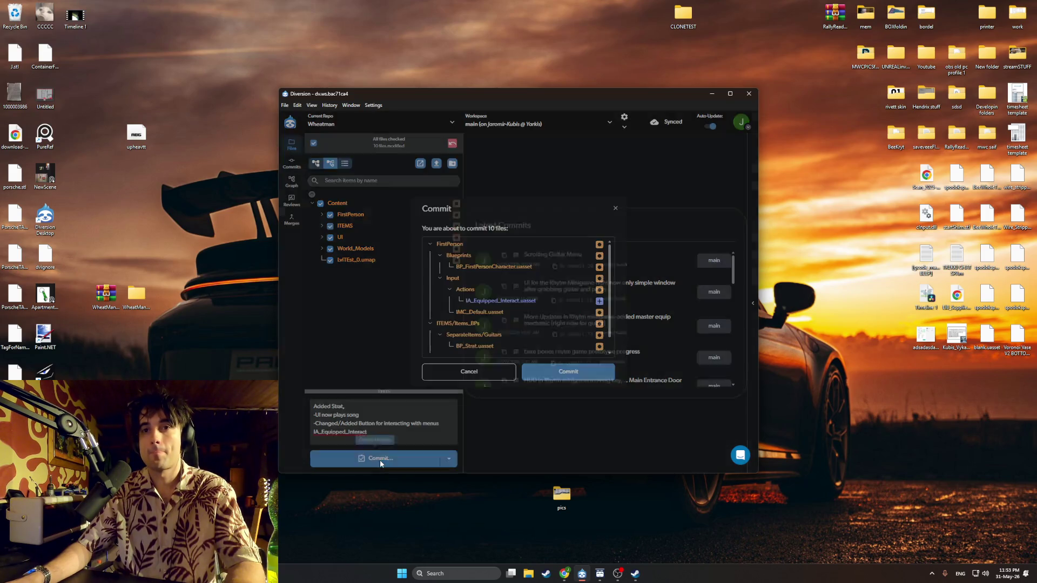
pyautogui.click(540, 373)
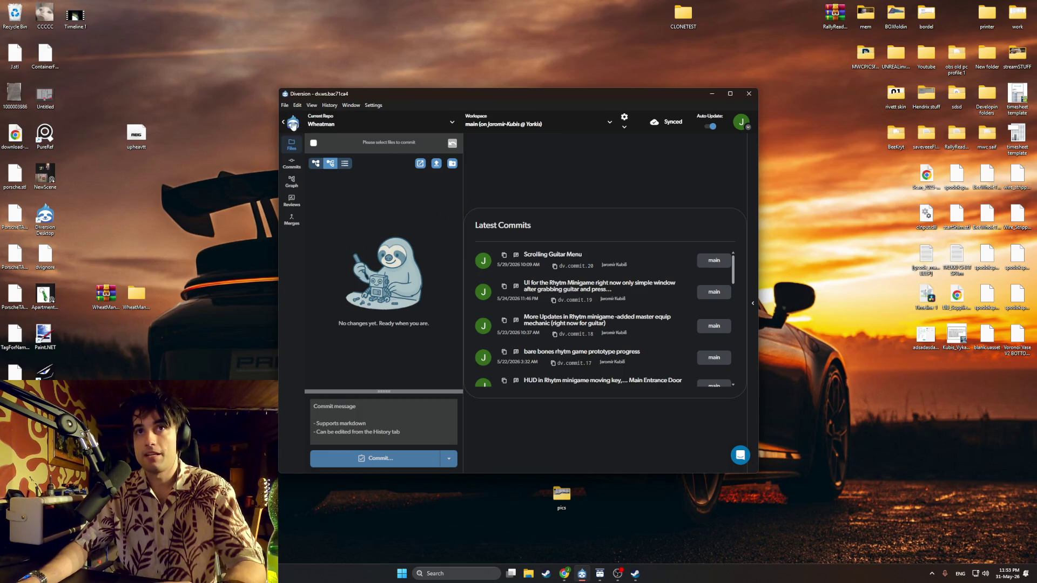
pyautogui.click(290, 122)
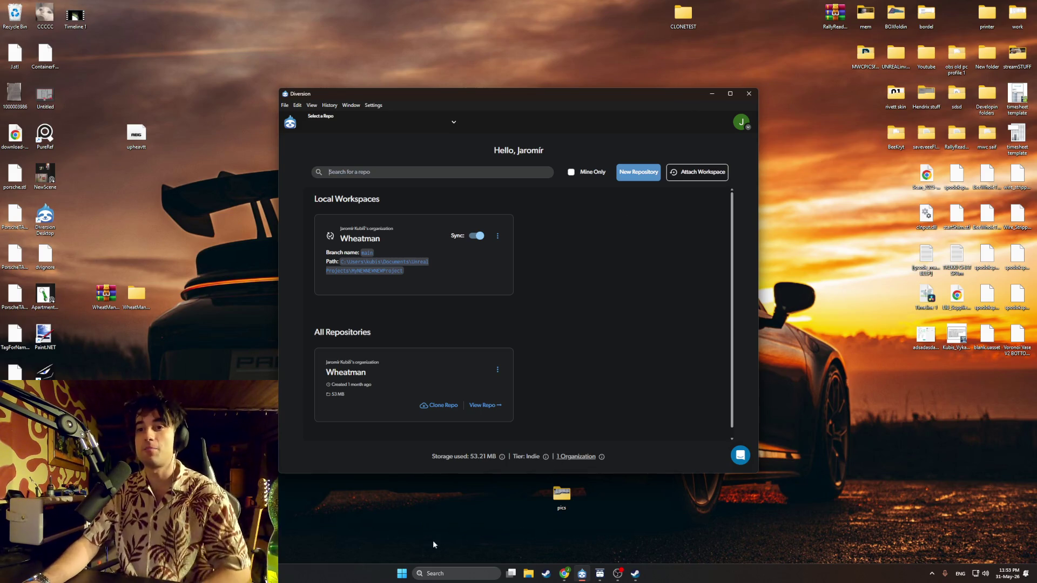
pyautogui.click(402, 574)
# Step: Bring up Discord and Steam, then start the DZSA Launcher from Windows search
pyautogui.click(367, 453)
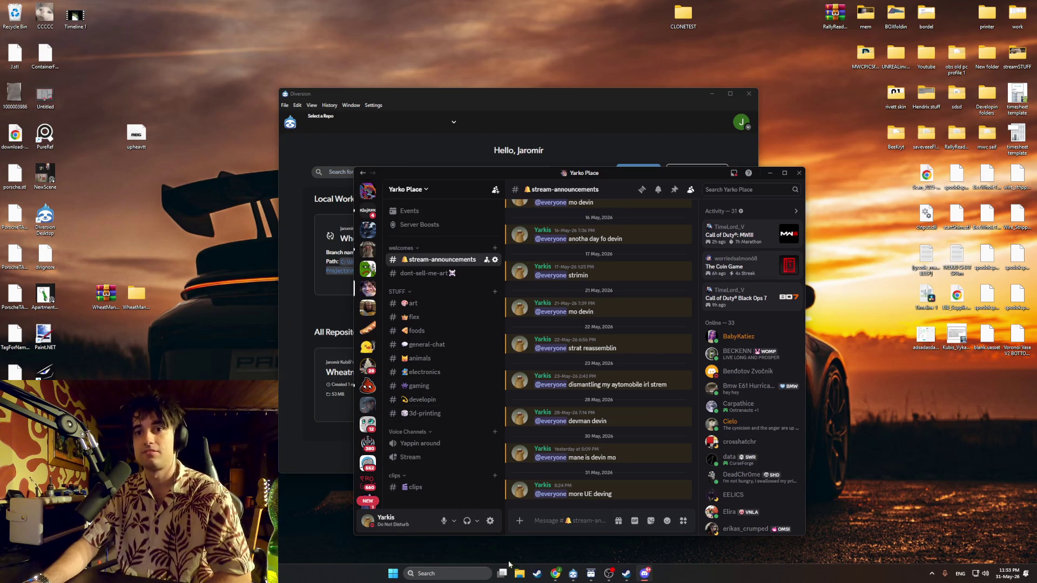
pyautogui.click(537, 573)
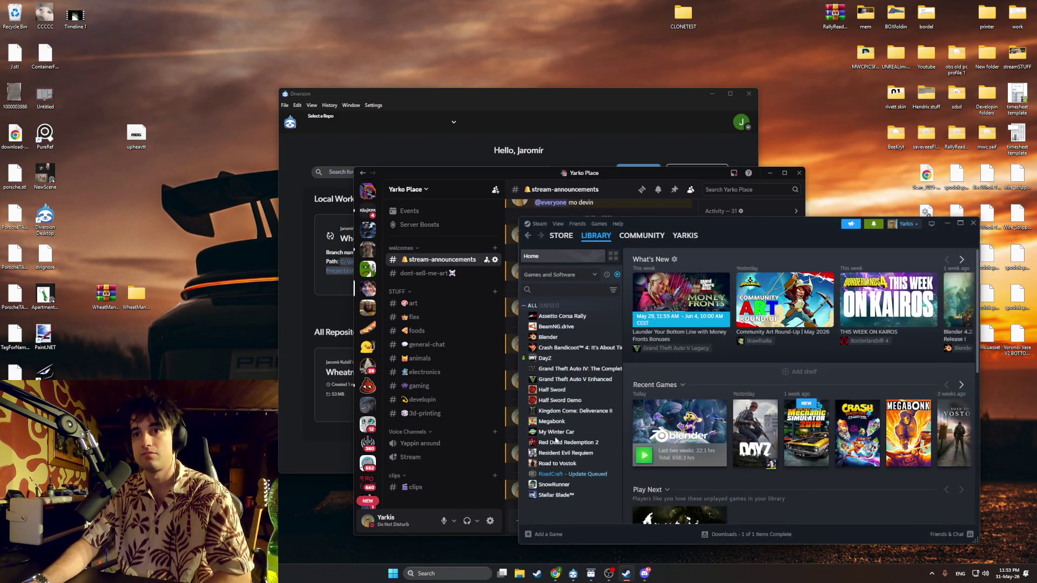
pyautogui.click(443, 568)
pyautogui.write('sql')
pyautogui.press('Return')
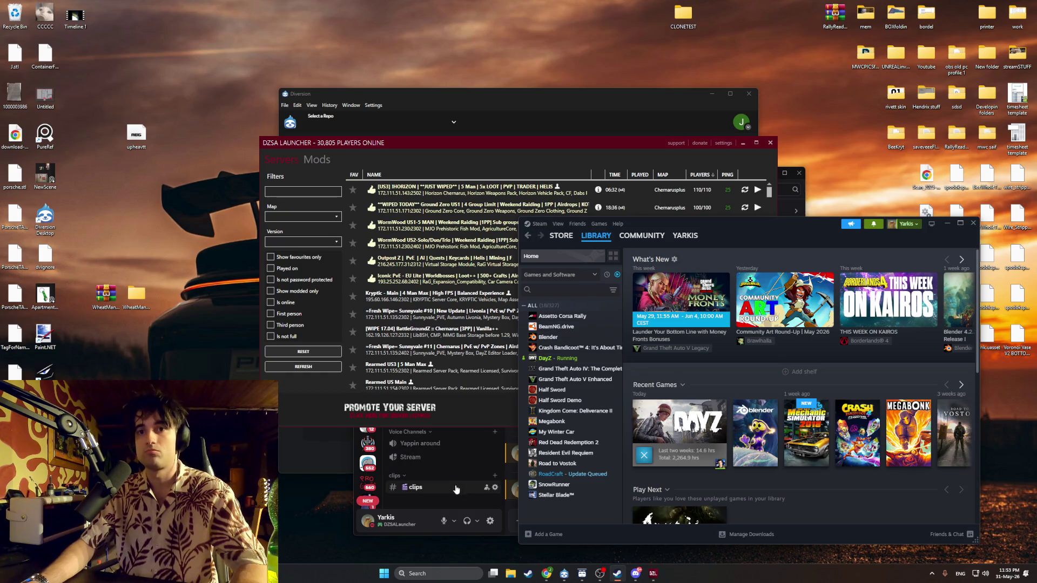
pyautogui.click(473, 499)
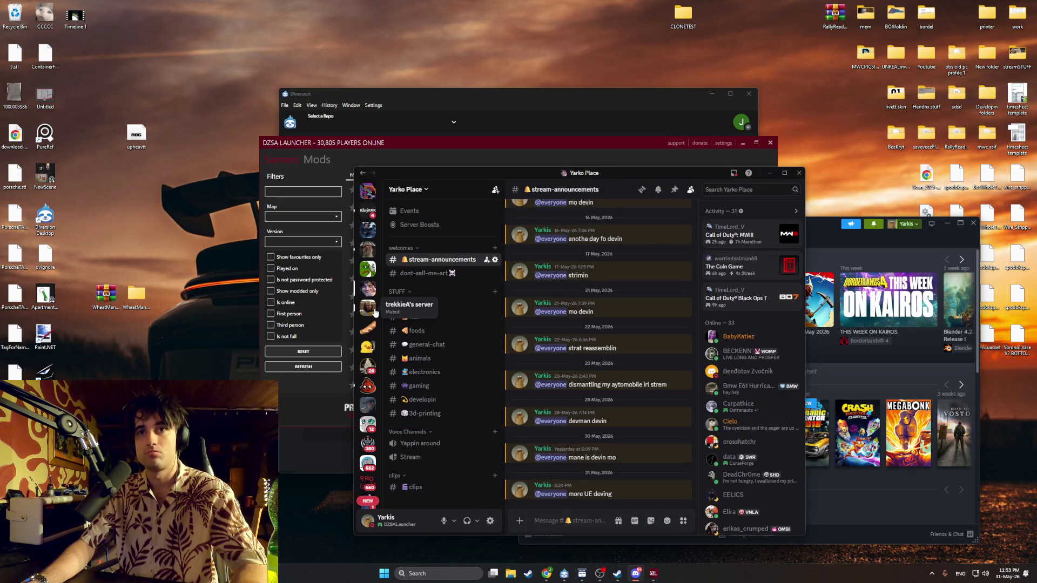
pyautogui.click(371, 309)
pyautogui.click(416, 363)
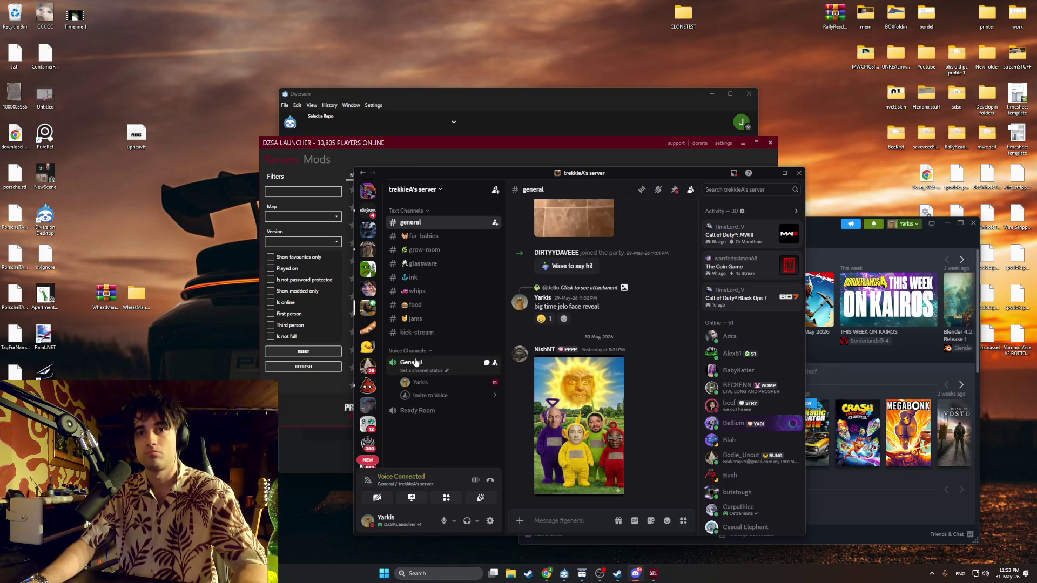
pyautogui.click(402, 388)
pyautogui.click(405, 390)
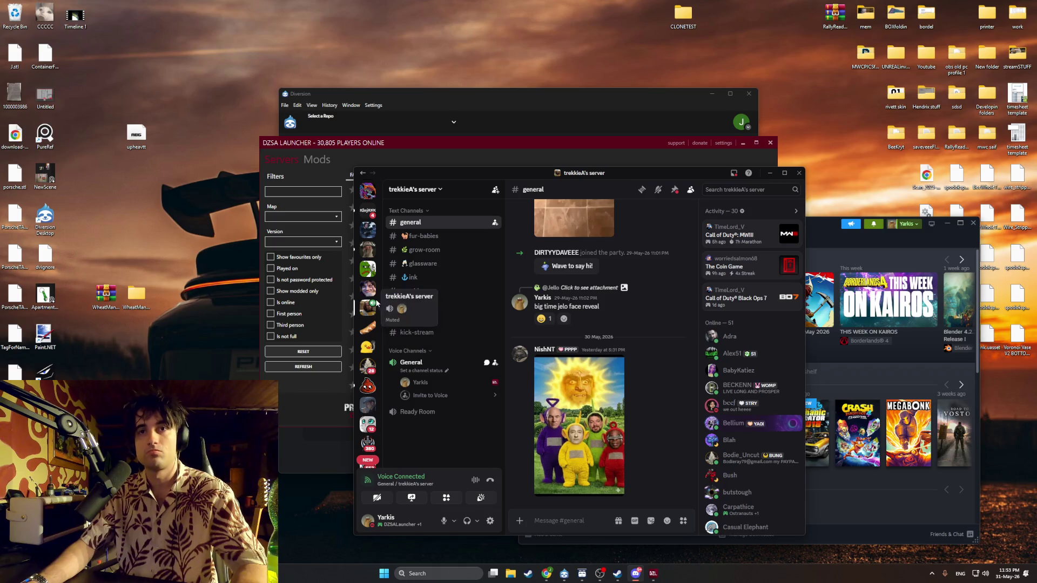
pyautogui.scroll(-5, 372, 267)
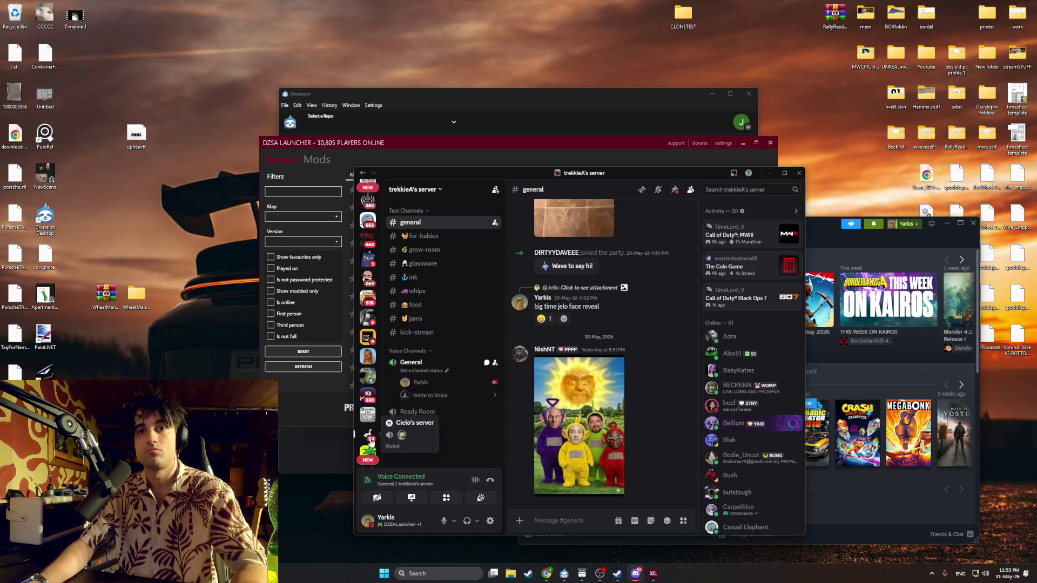
pyautogui.scroll(-2, 371, 410)
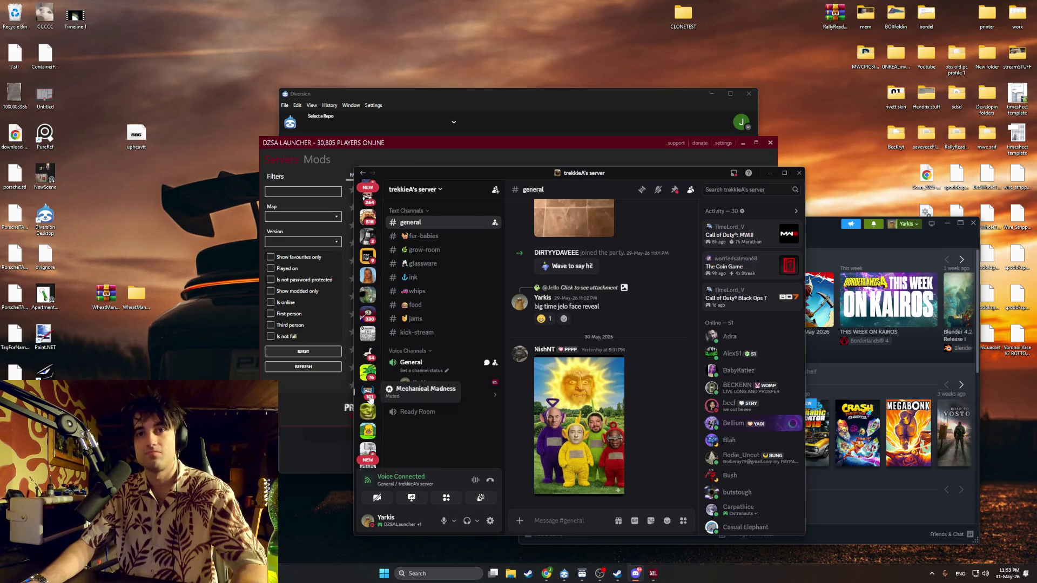
pyautogui.scroll(-1, 369, 315)
pyautogui.scroll(2, 368, 315)
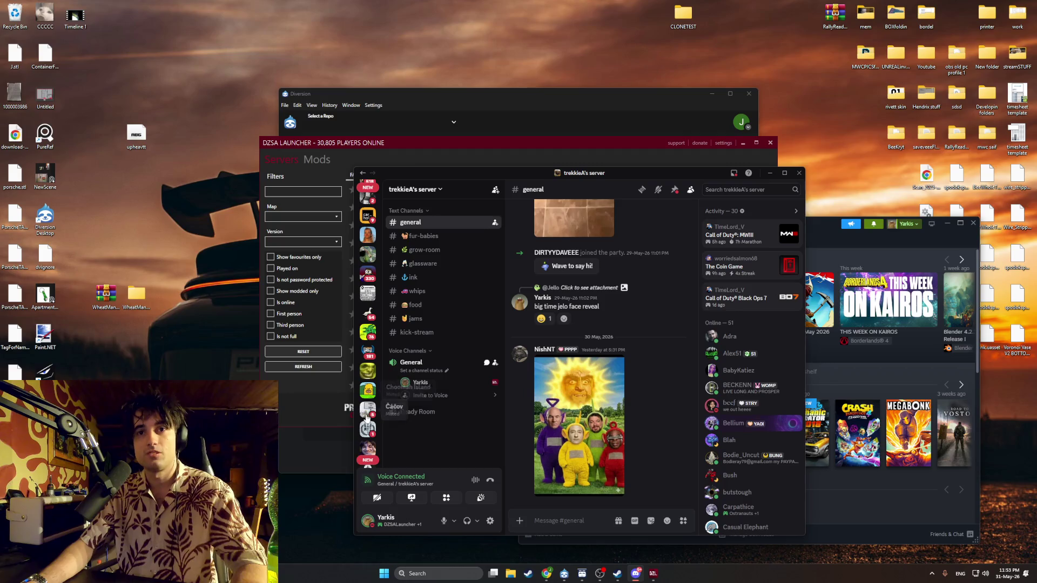
pyautogui.scroll(3, 366, 313)
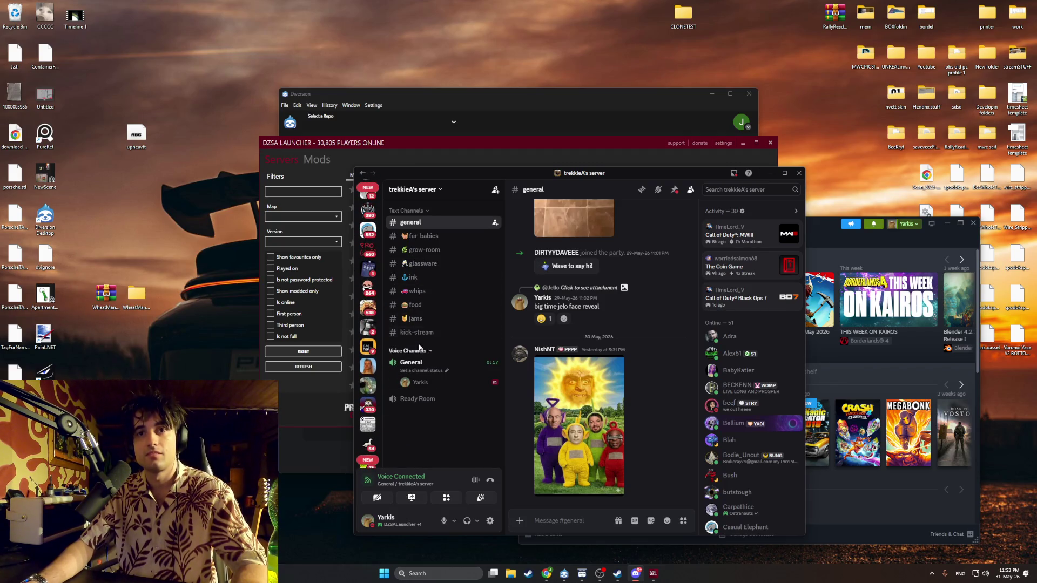
pyautogui.click(368, 264)
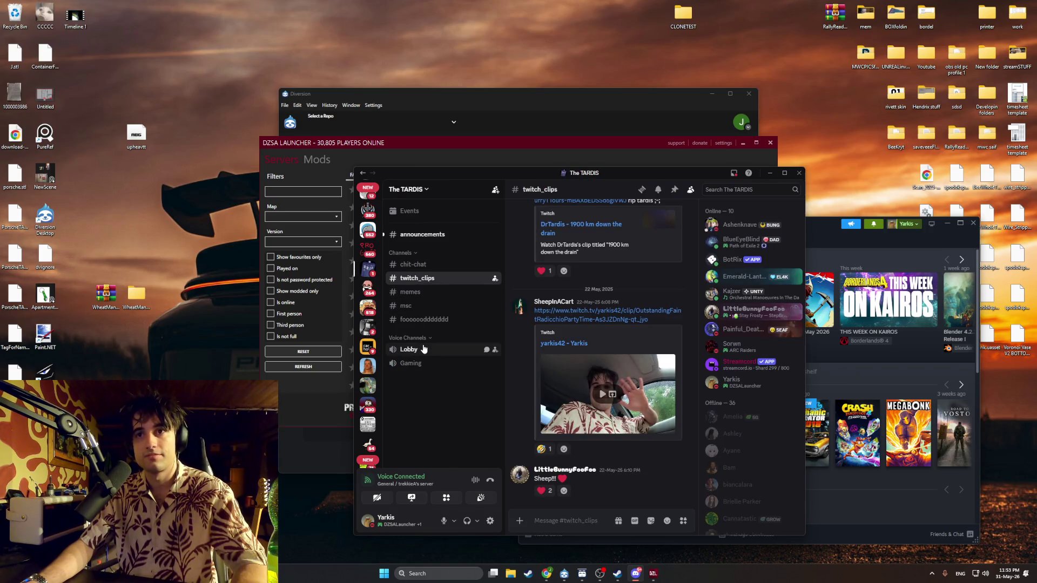
pyautogui.scroll(8, 368, 303)
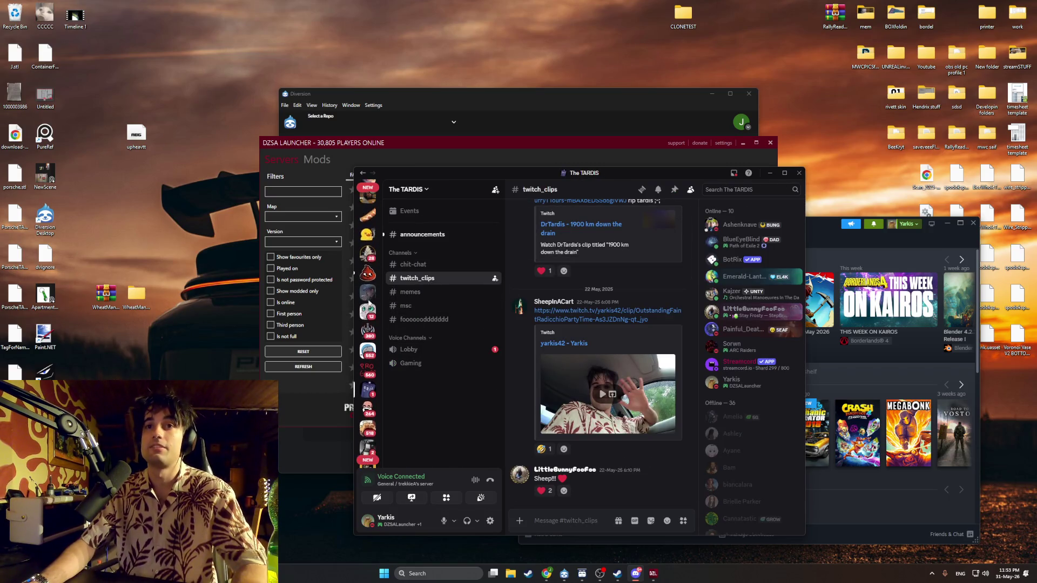
pyautogui.click(369, 277)
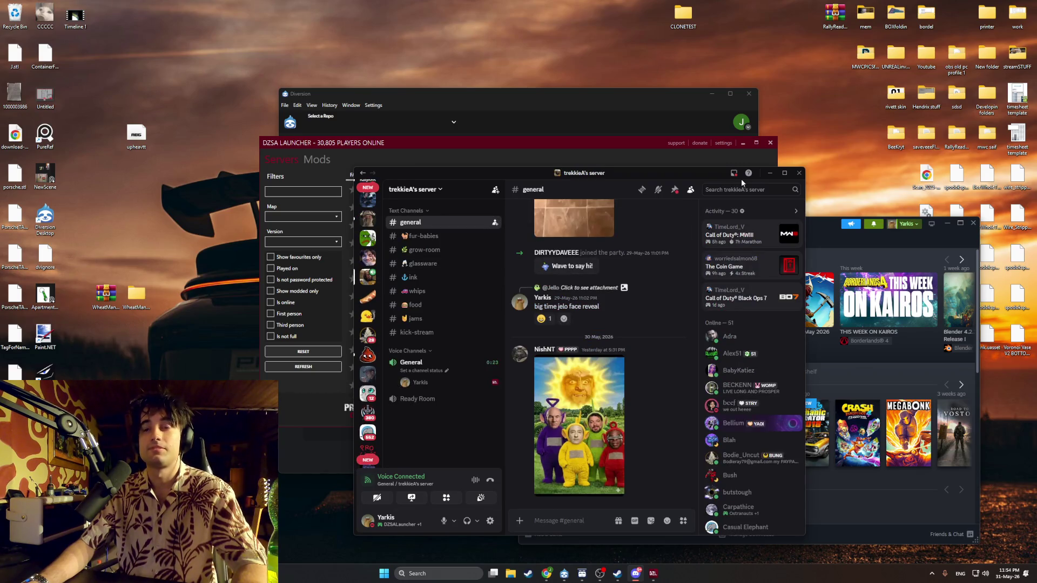
pyautogui.click(770, 173)
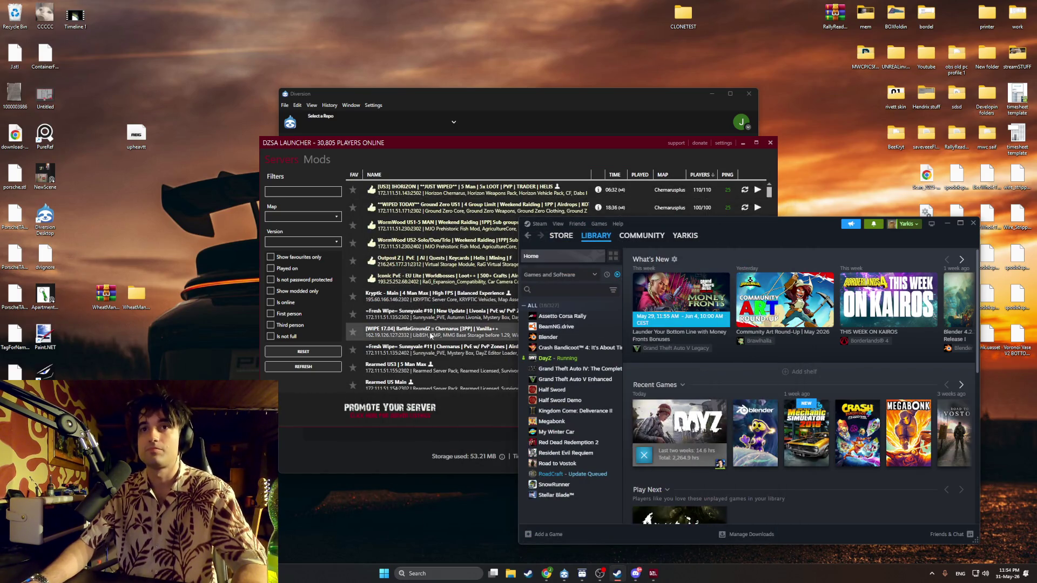
# Step: Bring the DZSA Launcher forward and filter its server list by the DayOne server name
pyautogui.click(432, 306)
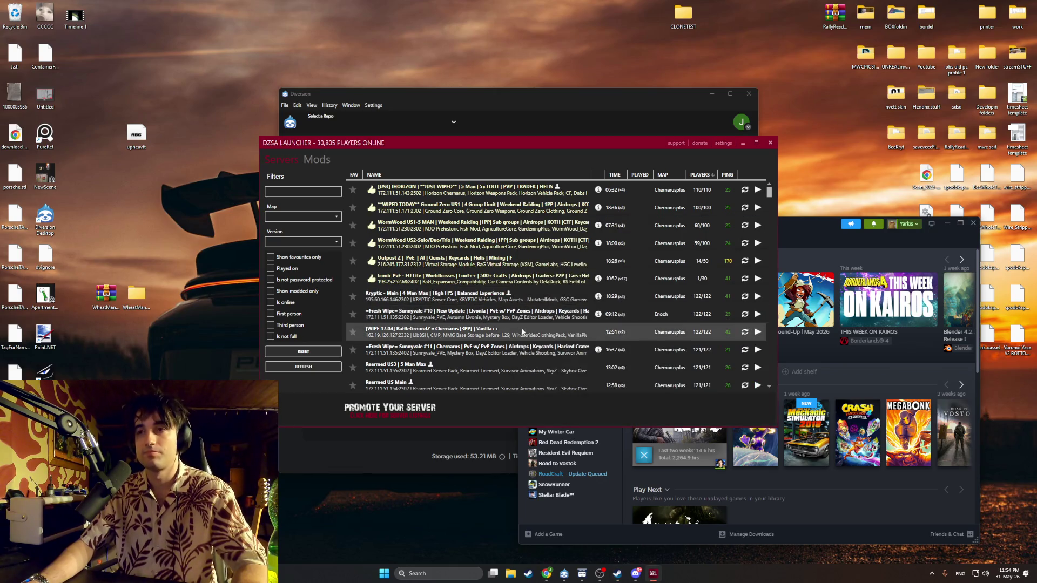
pyautogui.click(314, 192)
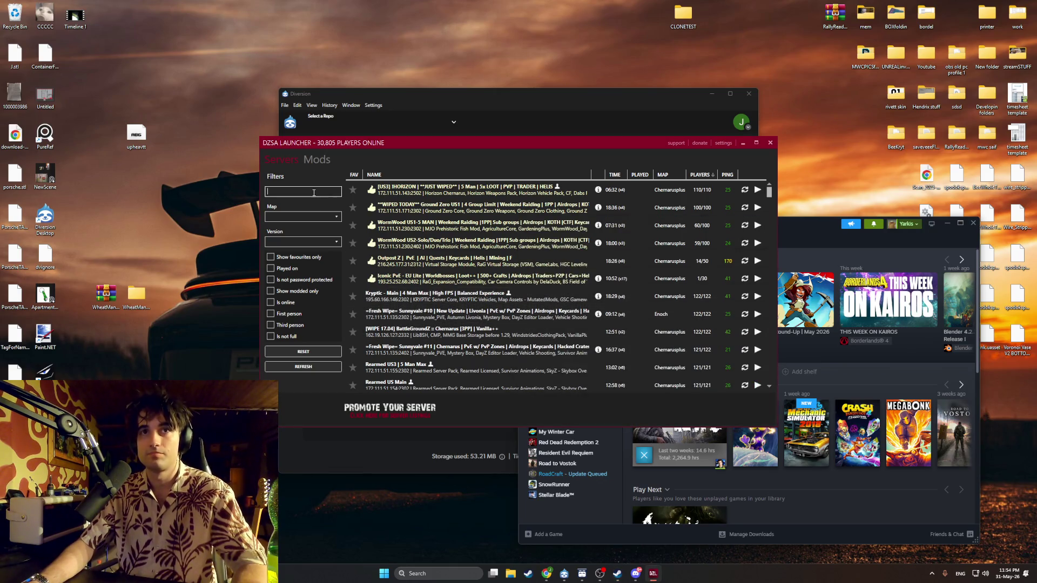
pyautogui.write('dayopn')
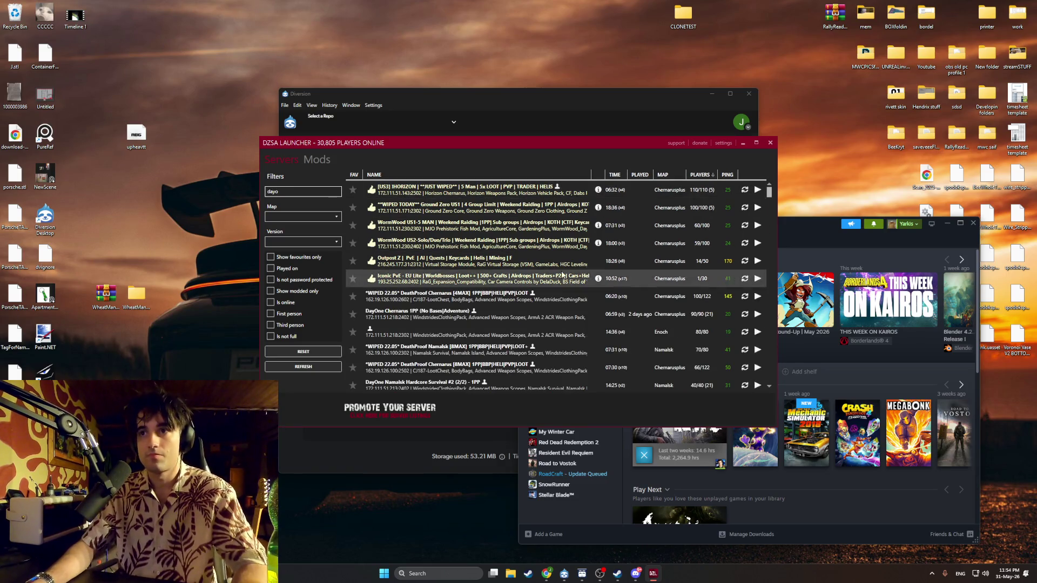
# Step: Launch DayZ on the DayOne Chernarus 1PP server, then return to the YouTube browser
pyautogui.click(745, 314)
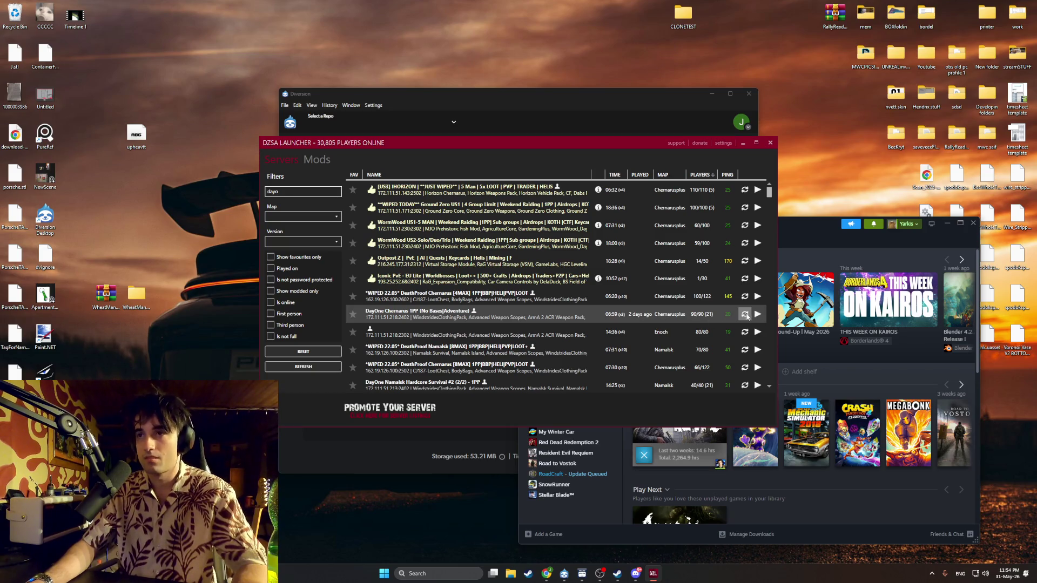
pyautogui.click(758, 314)
pyautogui.click(719, 334)
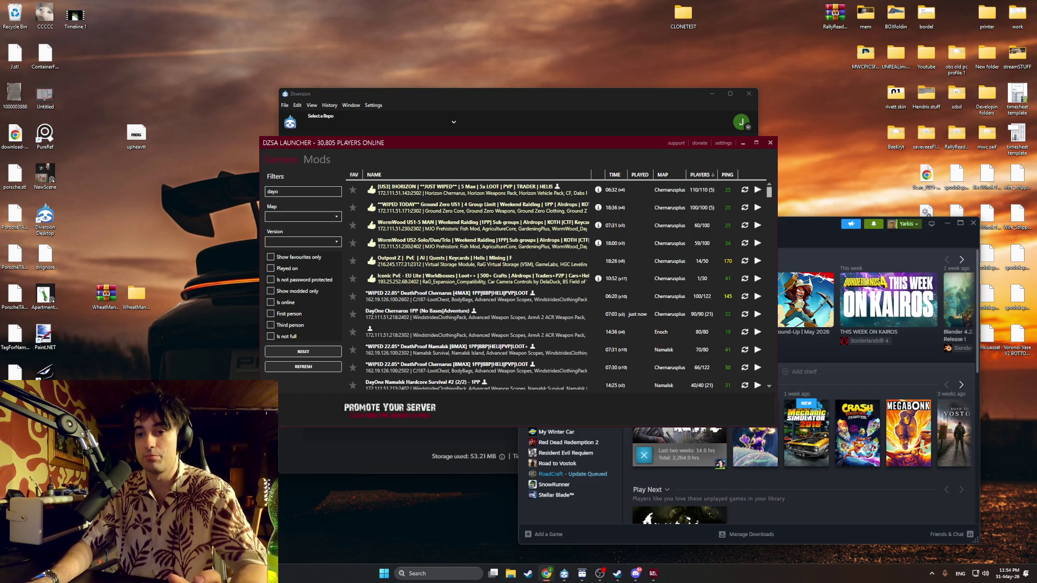
pyautogui.click(546, 574)
# Step: Maximize the browser and scrub the Soulwax mix forward from Miserable Girl to E Talking
pyautogui.doubleClick(815, 53)
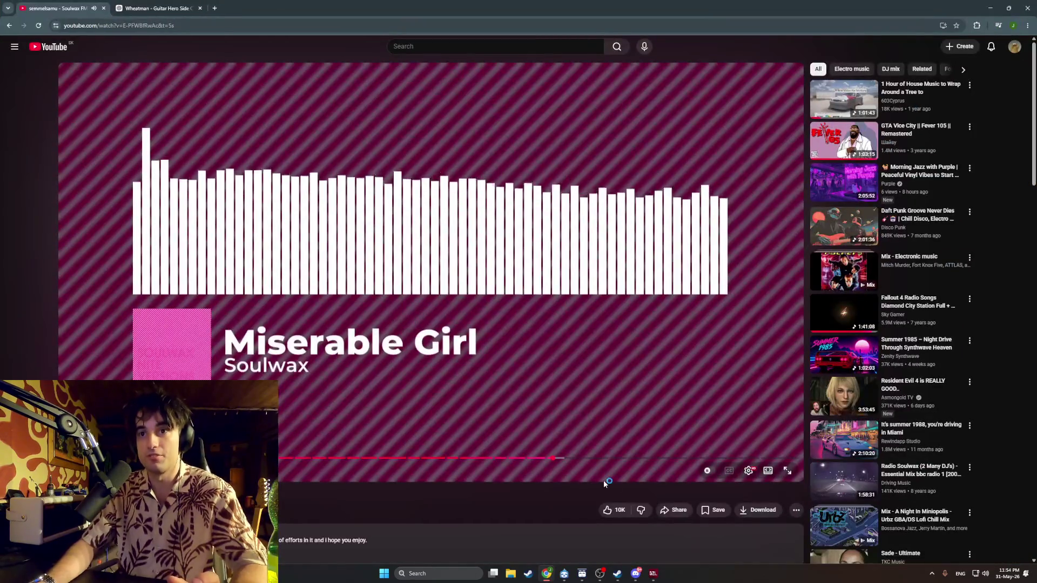
pyautogui.moveTo(567, 461); pyautogui.dragTo(585, 460)
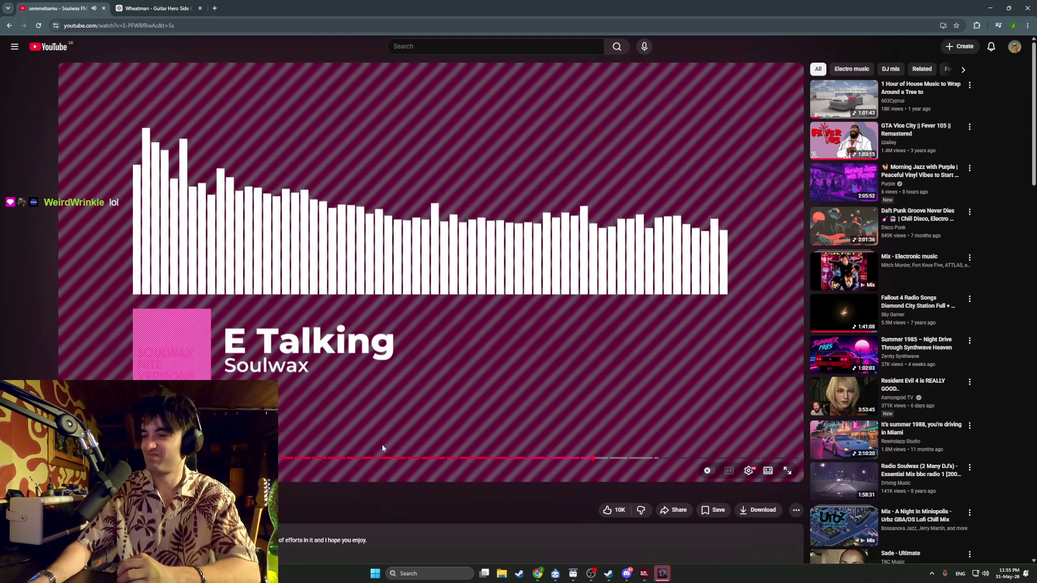
pyautogui.moveTo(592, 458); pyautogui.dragTo(589, 458)
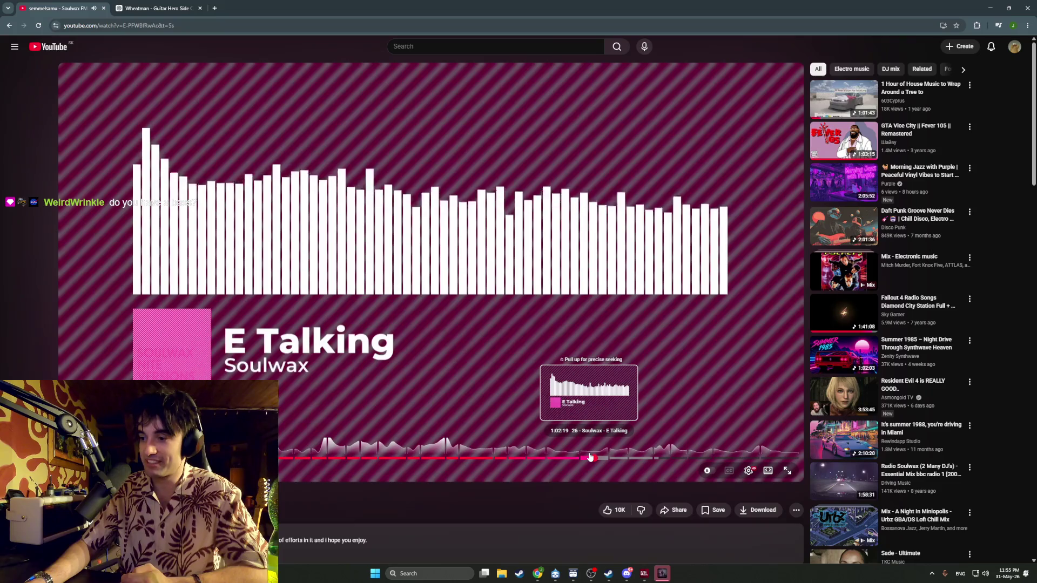
pyautogui.moveTo(590, 457); pyautogui.dragTo(591, 457)
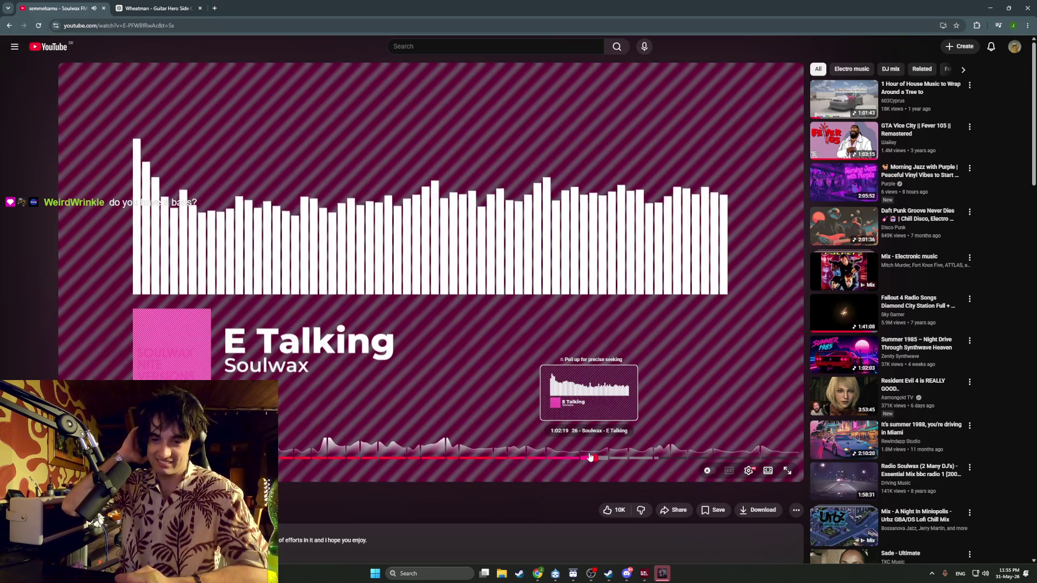
pyautogui.moveTo(590, 457); pyautogui.dragTo(590, 458)
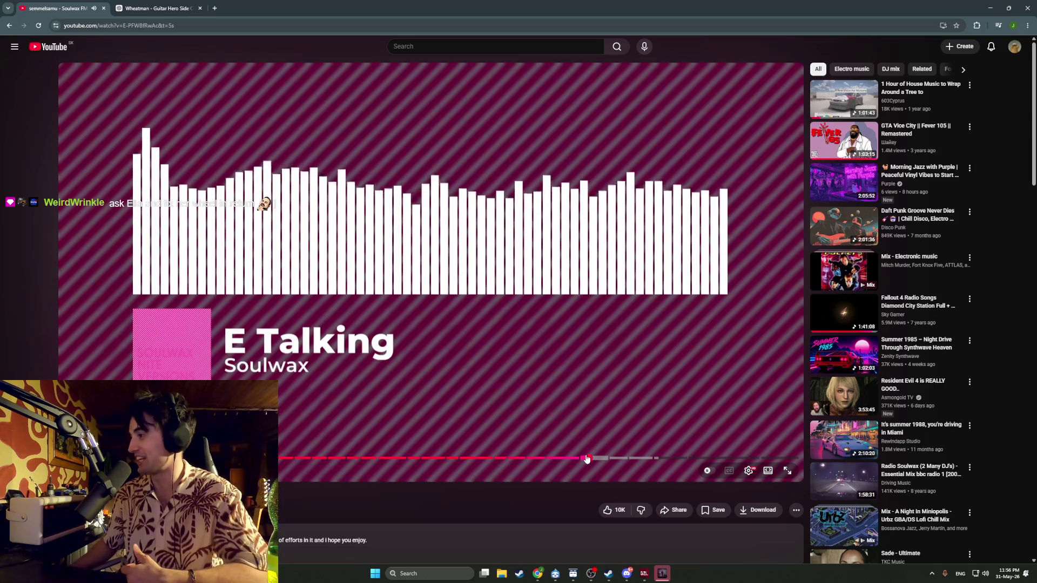
# Step: Skip the E Talking track ahead 15 seconds, then switch over to the DayZ window
pyautogui.moveTo(586, 458); pyautogui.dragTo(587, 458)
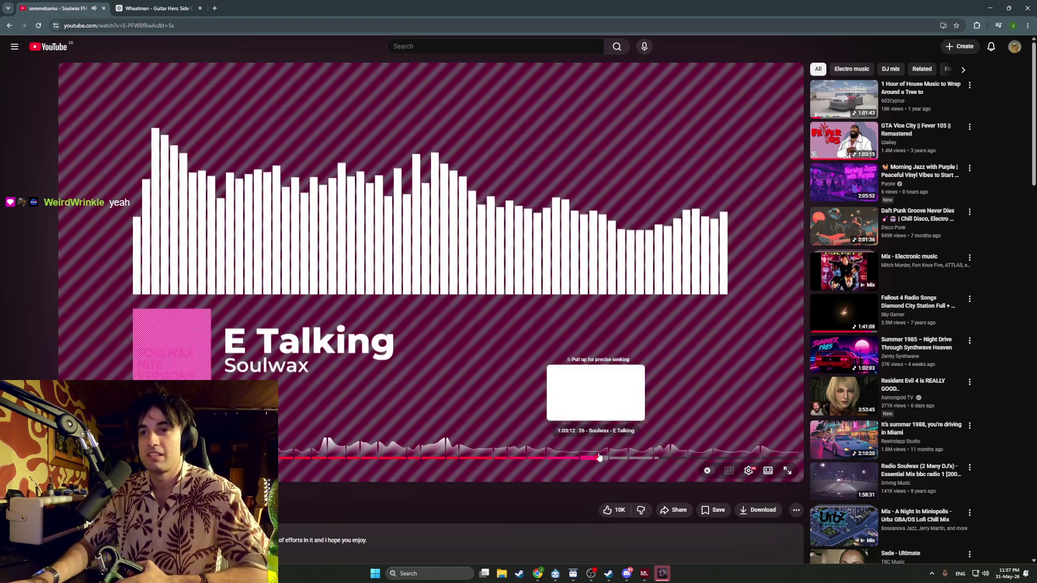
pyautogui.press('Right')
pyautogui.press('Right')
pyautogui.press('Right')
pyautogui.press('Right')
pyautogui.press('Right')
pyautogui.press('Right')
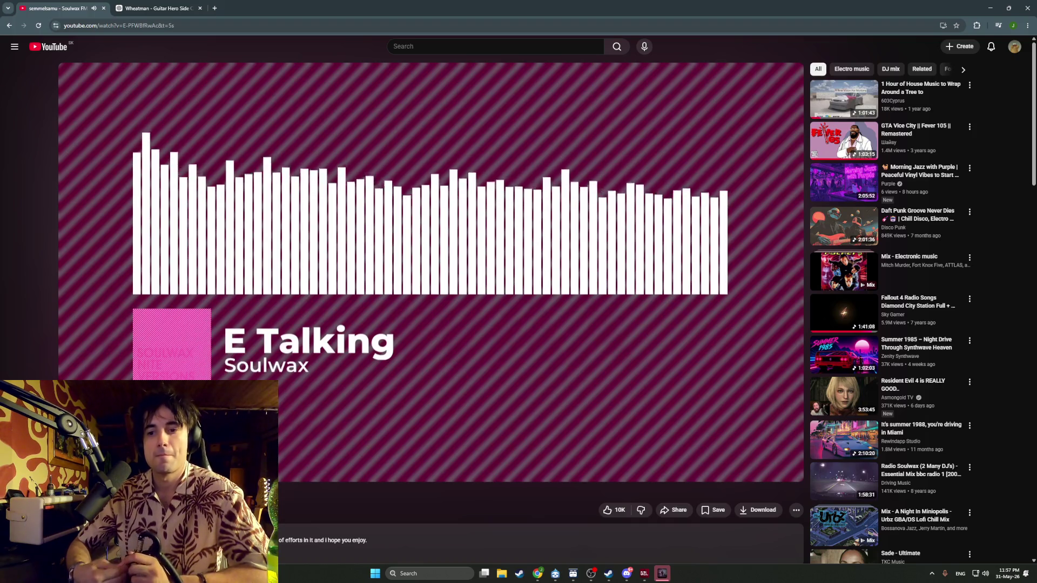
pyautogui.moveTo(720, 460)
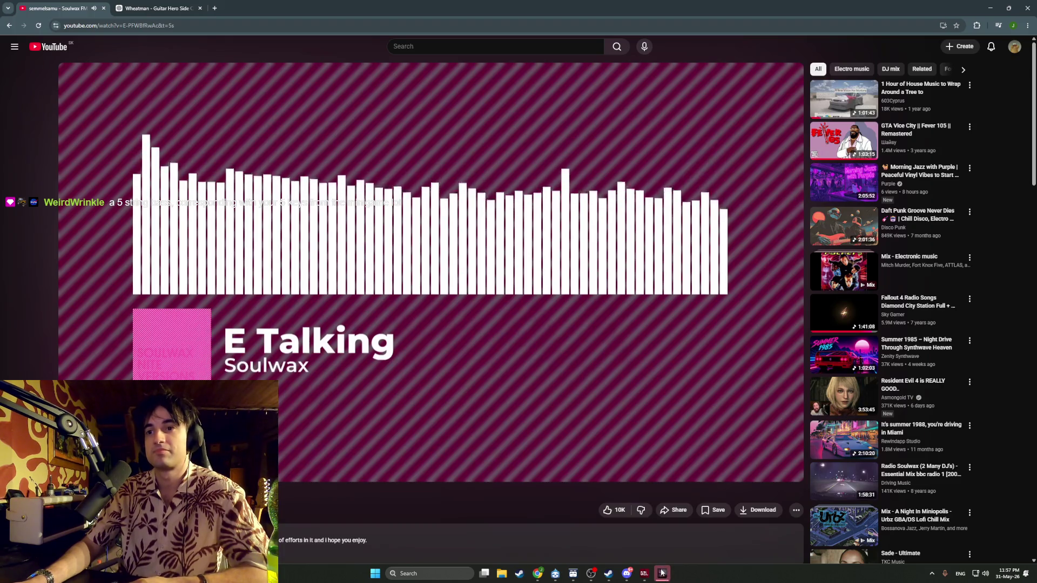
pyautogui.hotkey('alt', 'Tab')
# Step: Switch between DayZ and YouTube, ending on the DayZ queue at position 20
pyautogui.press('Tab')
pyautogui.press('Tab')
pyautogui.press('Tab')
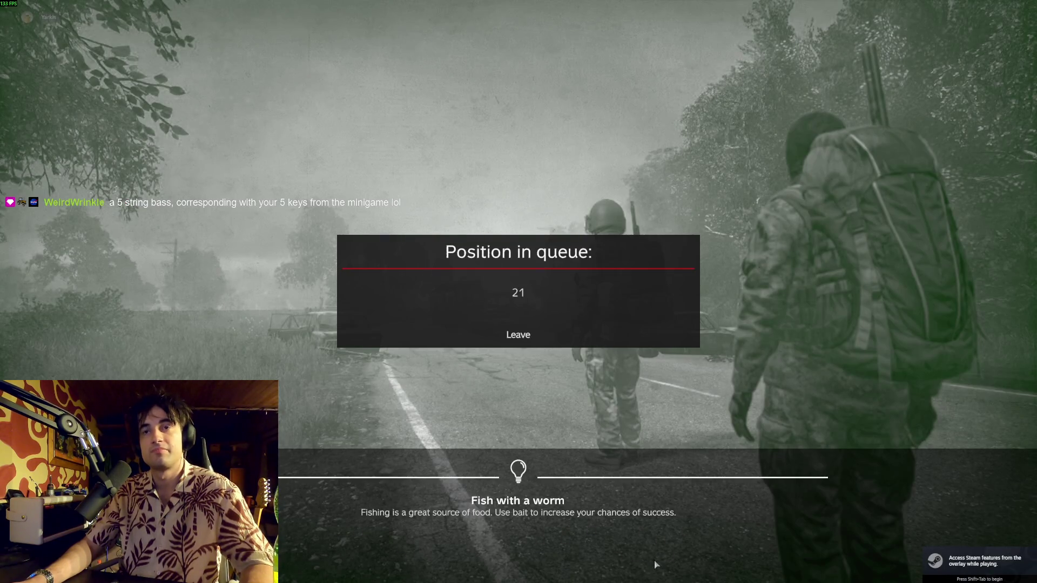
pyautogui.hotkey('alt', 'Tab')
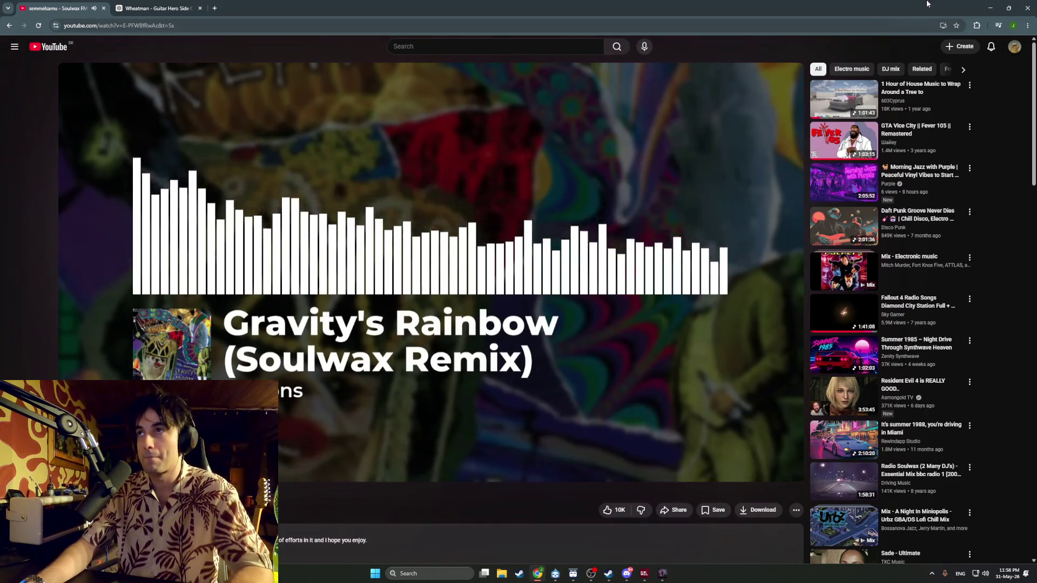
pyautogui.hotkey('alt', 'Tab')
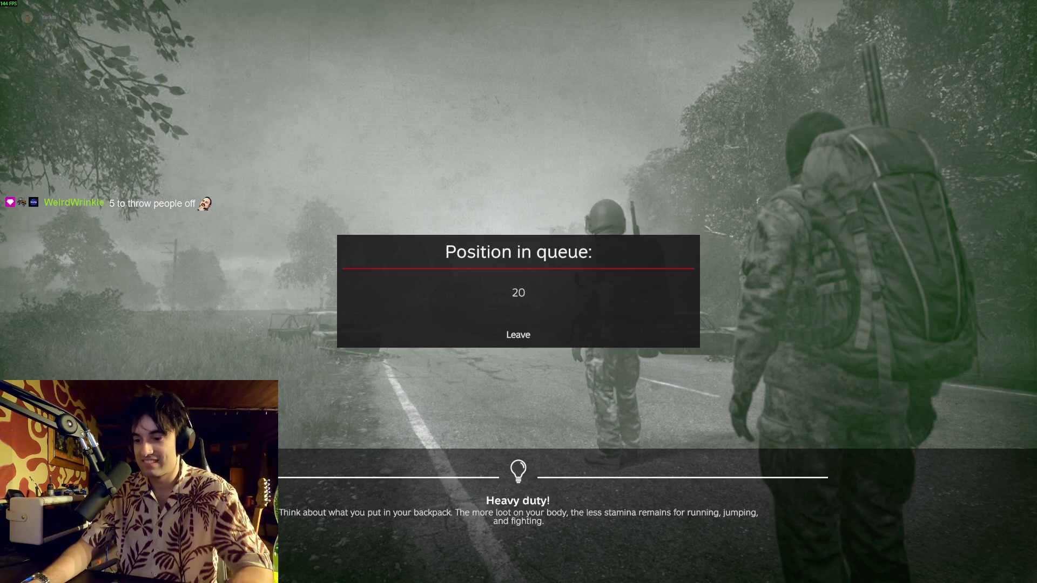
pyautogui.hotkey('alt', 'Tab')
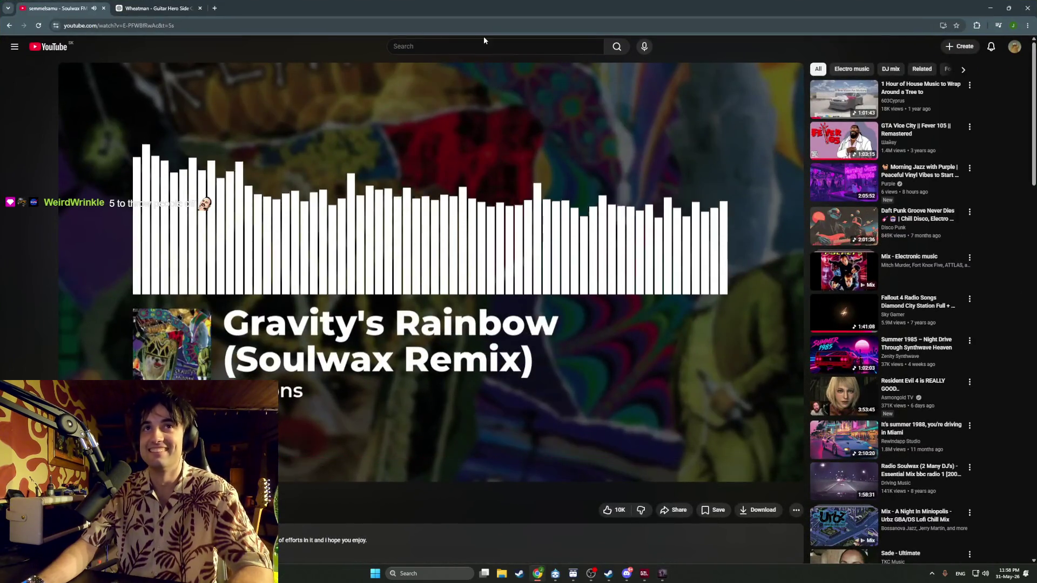
pyautogui.hotkey('alt', 'Tab')
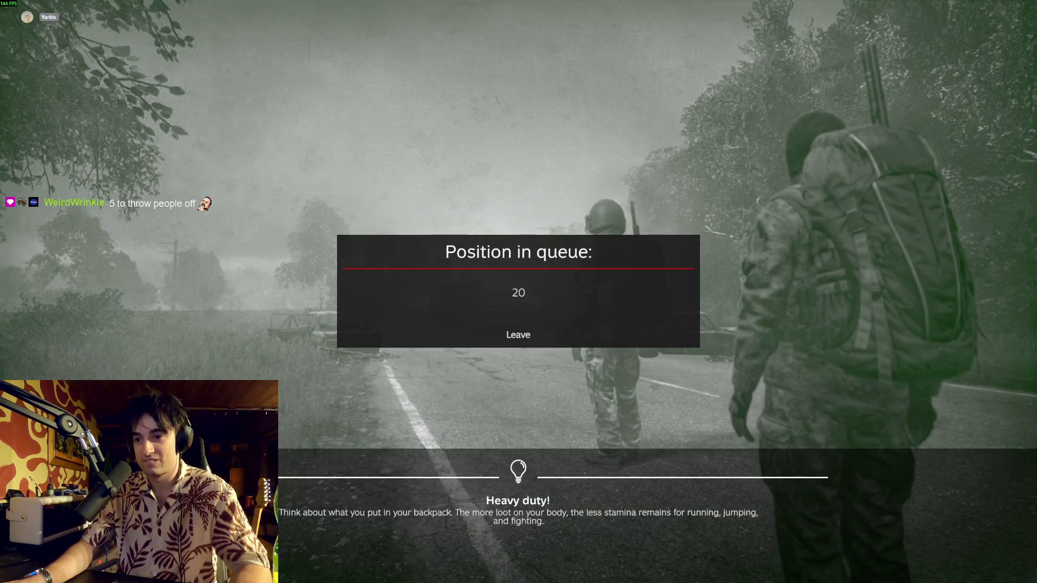